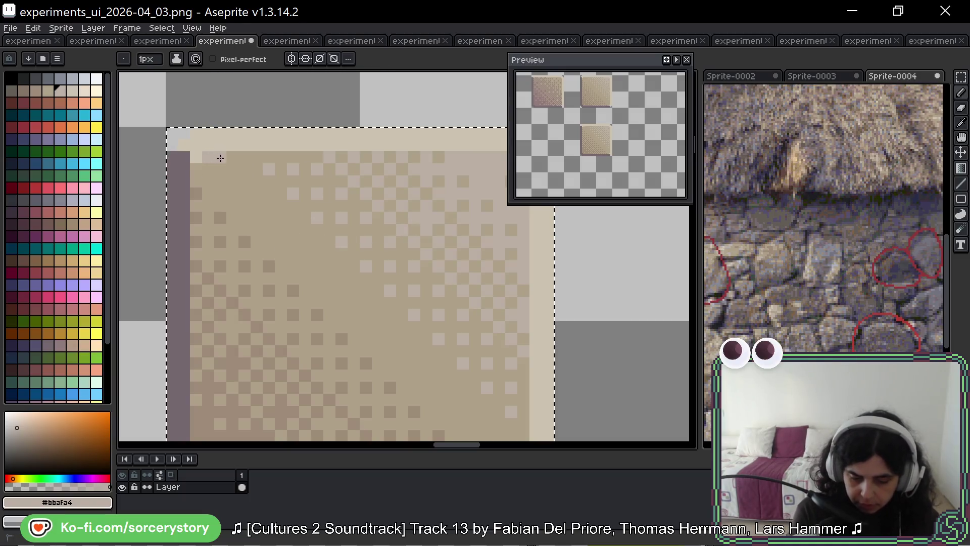
Step: Paint a darker beige column down the tile's left border
left_click_drag(469, 237, 344, 235)
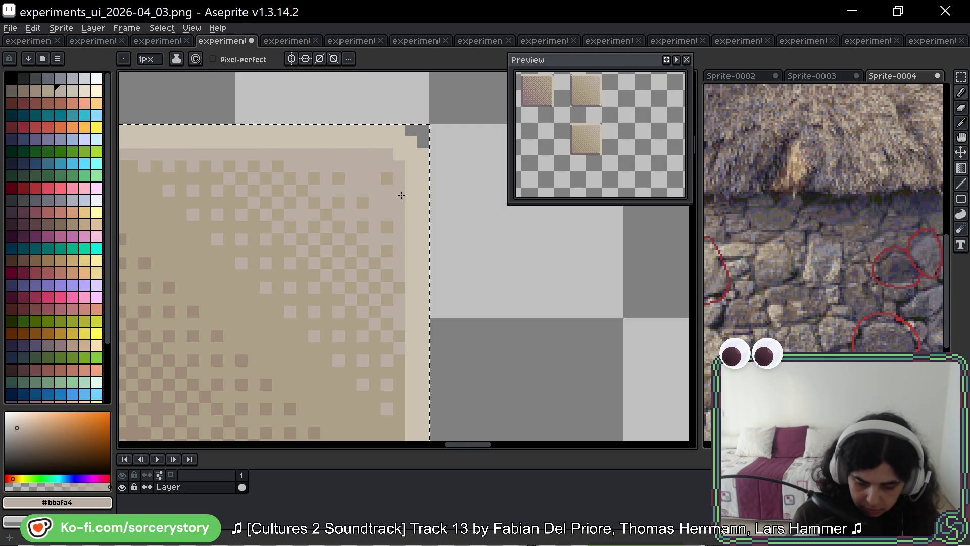
mouse_move(402, 328)
left_mouse_down()
mouse_move(408, 264)
mouse_move(404, 412)
mouse_move(444, 338)
mouse_move(309, 253)
left_mouse_up()
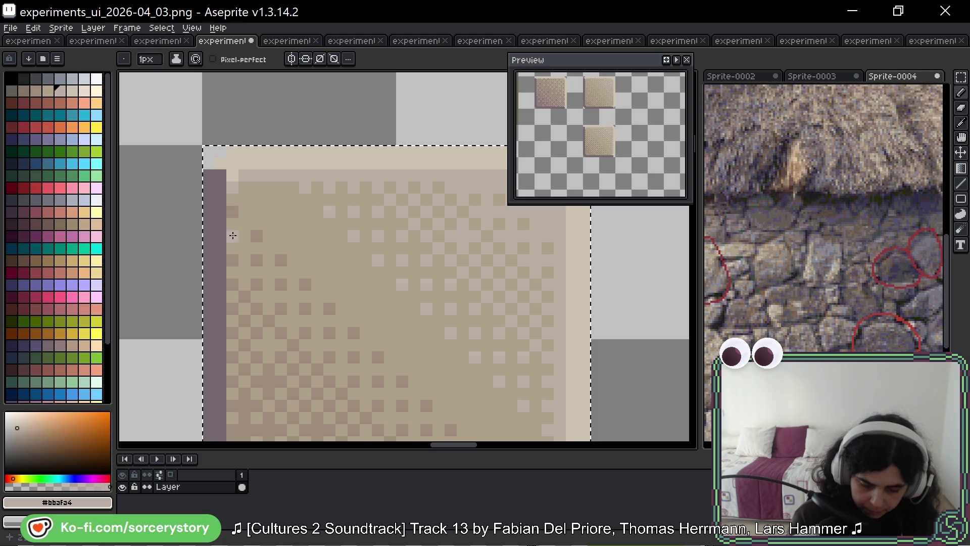
left_click(232, 212, "alt")
left_click(232, 199)
left_click_drag(226, 224, 231, 414)
Step: Darken the tile's bottom beige row, undoing a stray light row
key("space")
left_click_drag(381, 336, 344, 123)
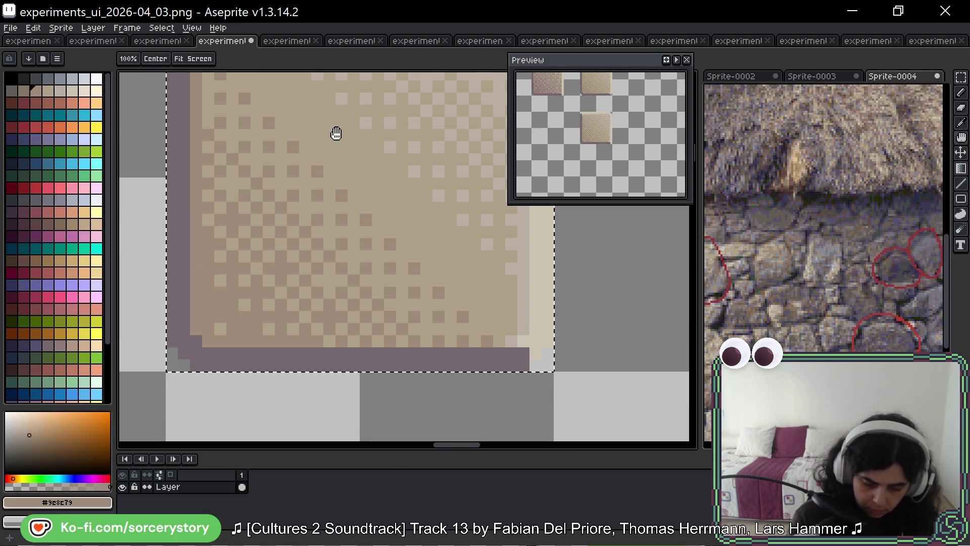
left_click_drag(402, 341, 498, 341)
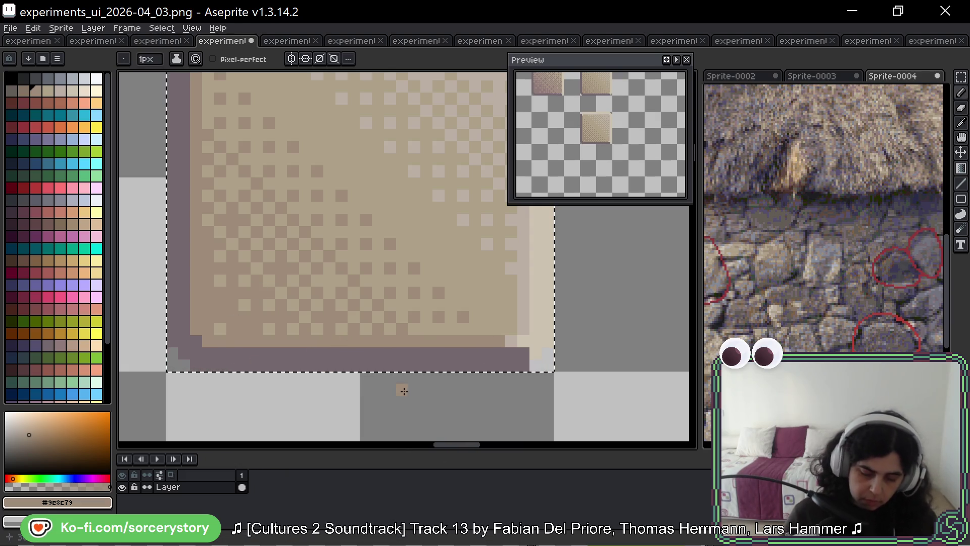
scroll(401, 390, "down", 4)
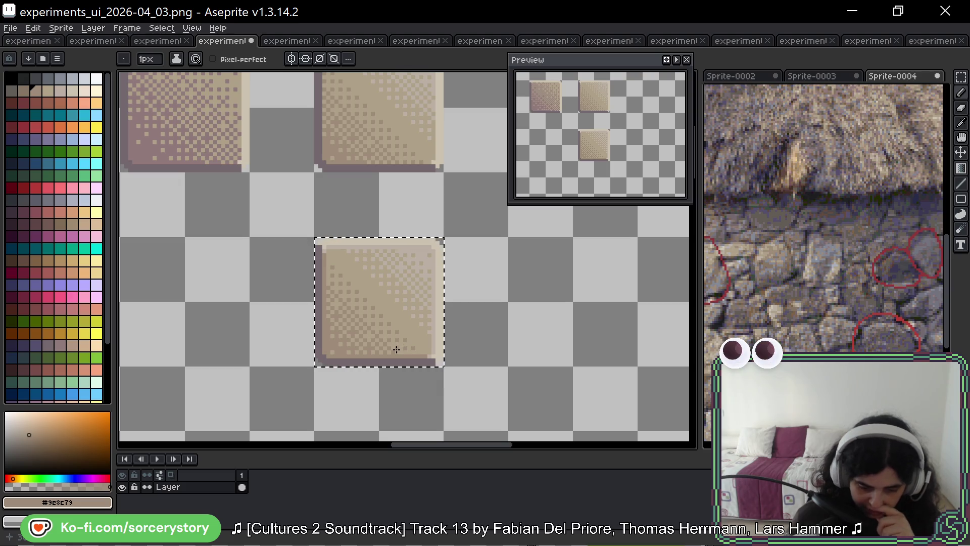
scroll(395, 350, "up", 5)
scroll(433, 332, "down", 2)
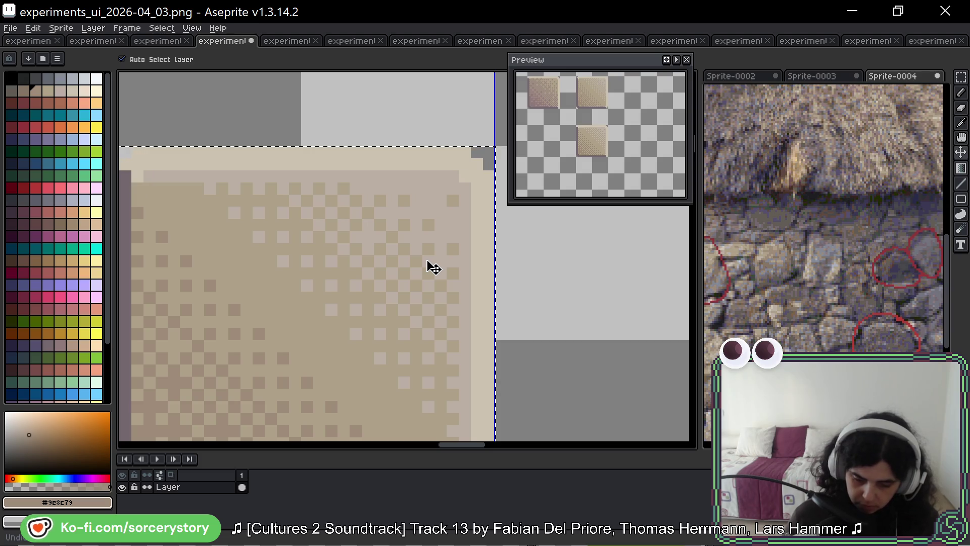
key("ctrl+z")
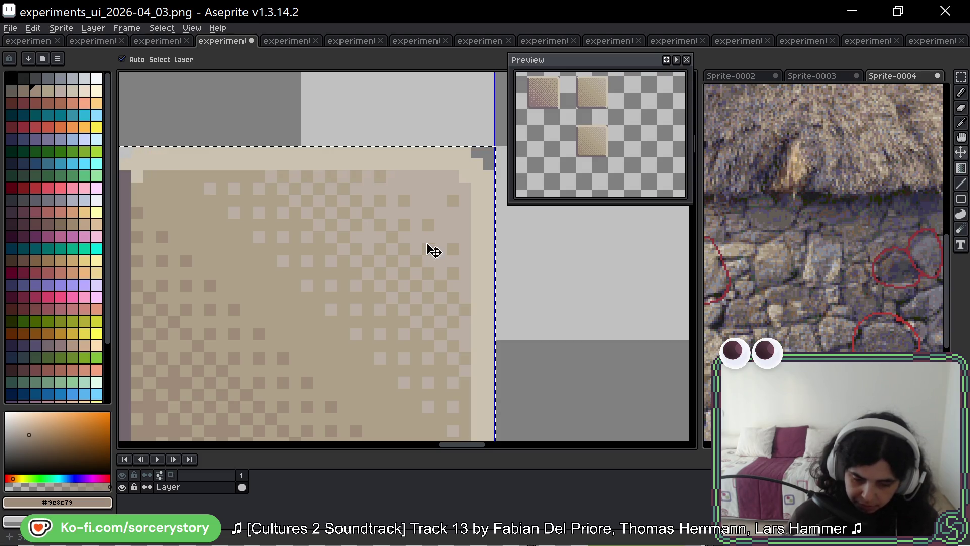
Step: Repaint the tile's top edge and right border column in light beige #bbafa4
key("b")
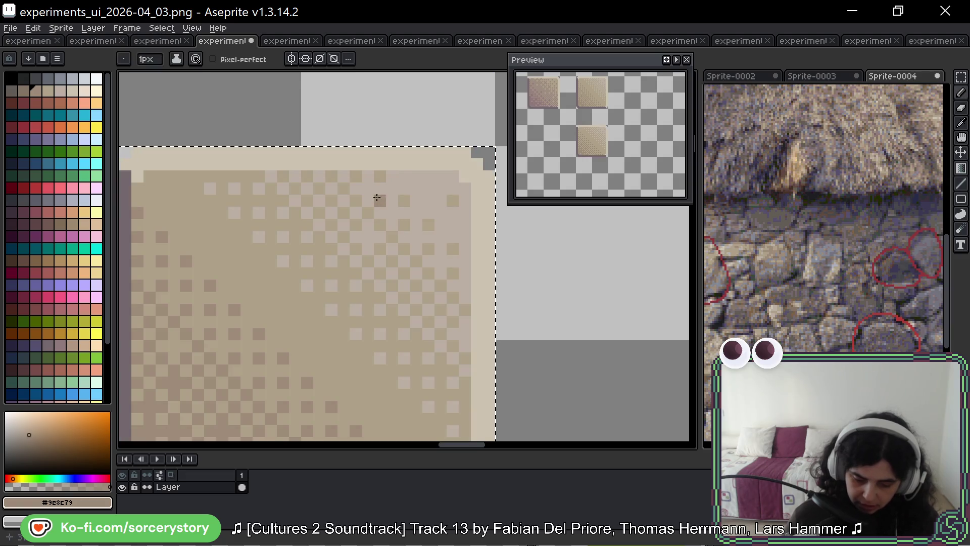
left_click(396, 189, "alt")
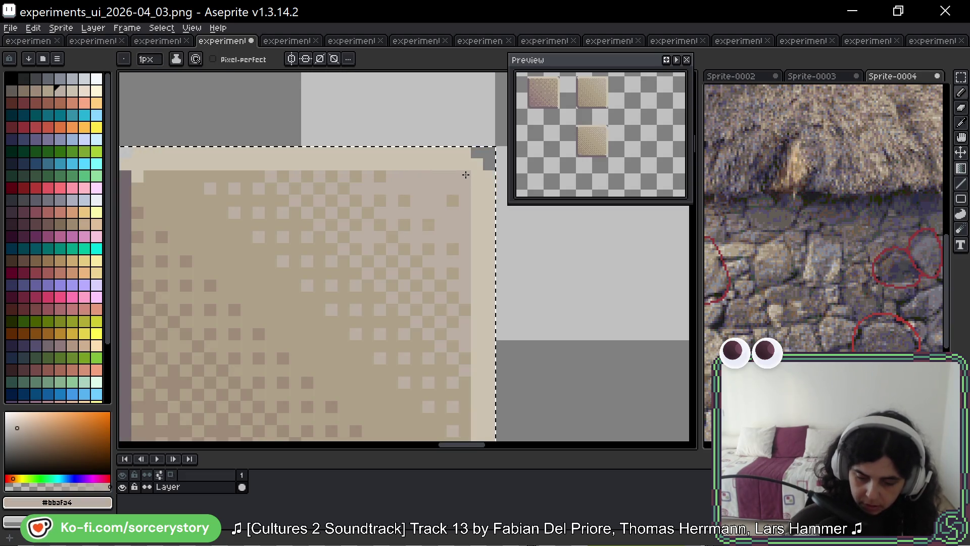
left_click_drag(303, 320, 393, 336)
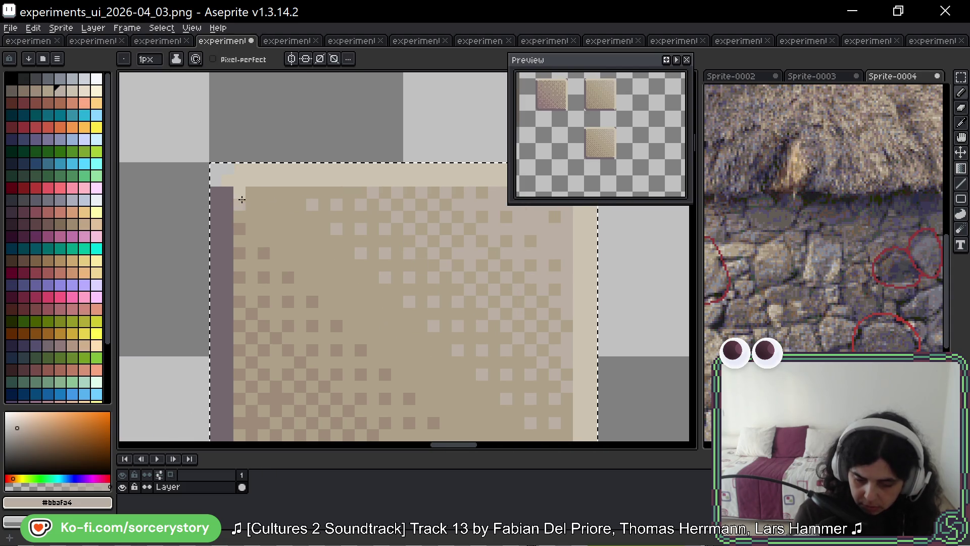
left_click_drag(249, 181, 287, 182)
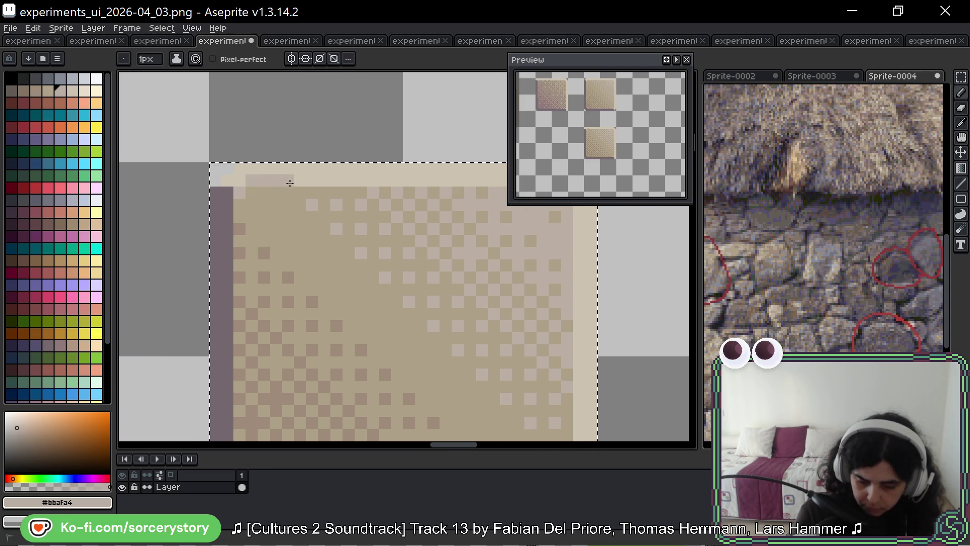
left_click_drag(458, 215, 235, 218)
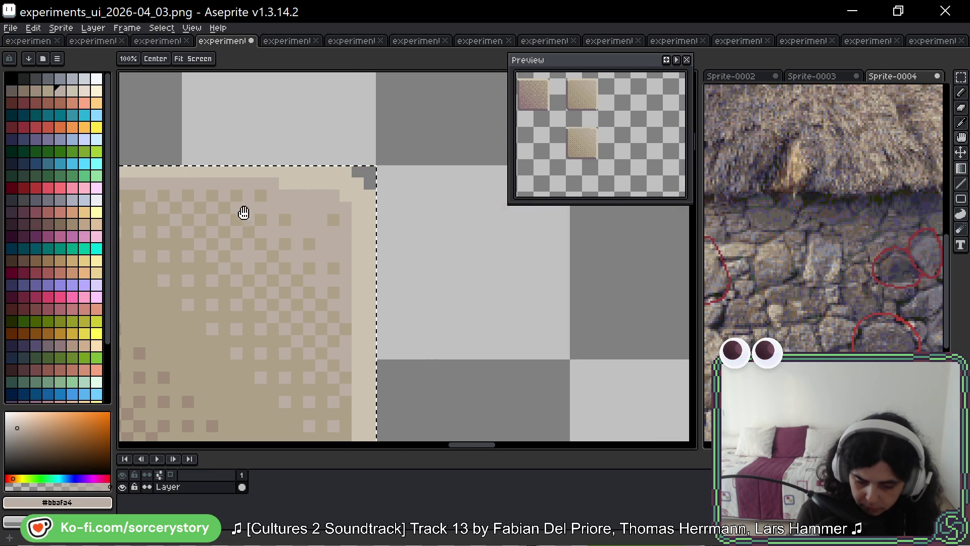
left_click(338, 181)
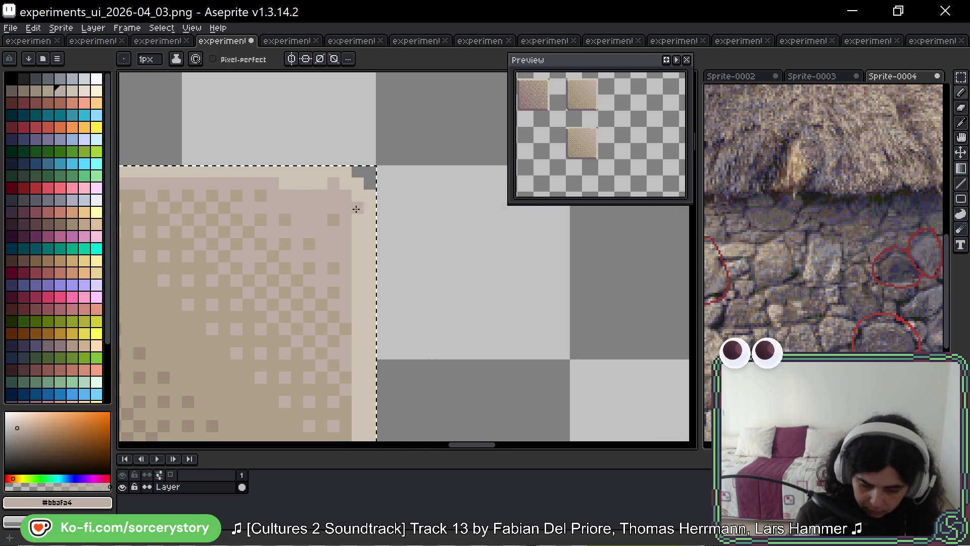
left_click_drag(405, 317, 424, 191)
mouse_move(379, 108)
left_mouse_down()
mouse_move(375, 397)
mouse_move(517, 309)
left_mouse_up()
Step: Repaint the bottom row in darker beige #9c8c79 into the corner, with one purple corner pixel
left_click(450, 336, "alt")
mouse_move(446, 350)
left_mouse_down()
mouse_move(170, 349)
mouse_move(158, 338)
left_mouse_up()
mouse_move(254, 158)
left_mouse_down()
mouse_move(268, 247)
mouse_move(209, 181)
mouse_move(208, 165)
mouse_move(208, 326)
mouse_move(218, 397)
left_mouse_up()
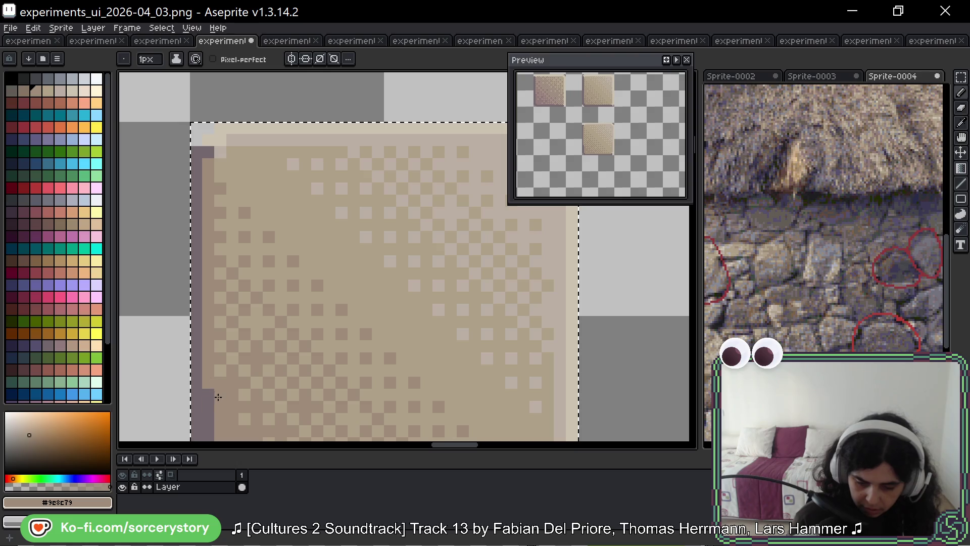
left_click_drag(267, 374, 258, 207)
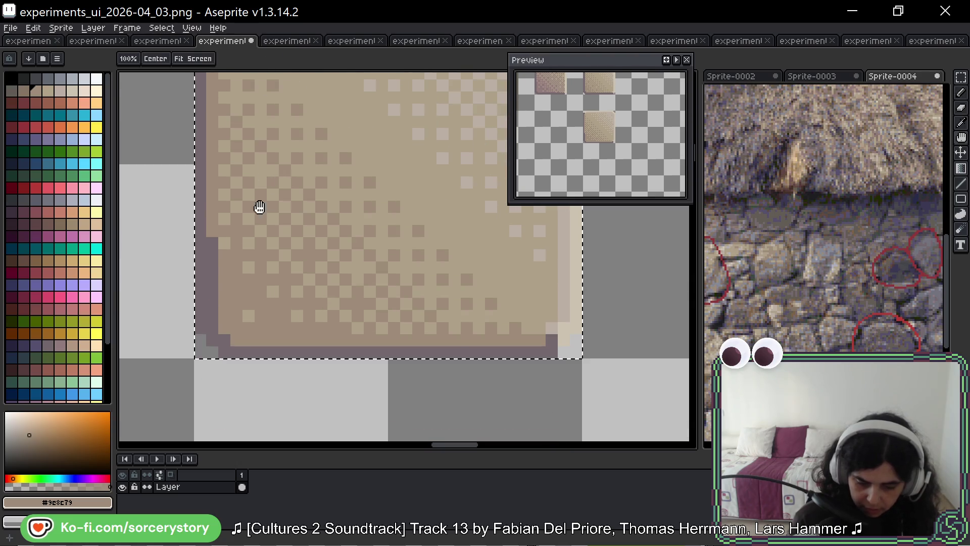
left_click(212, 327)
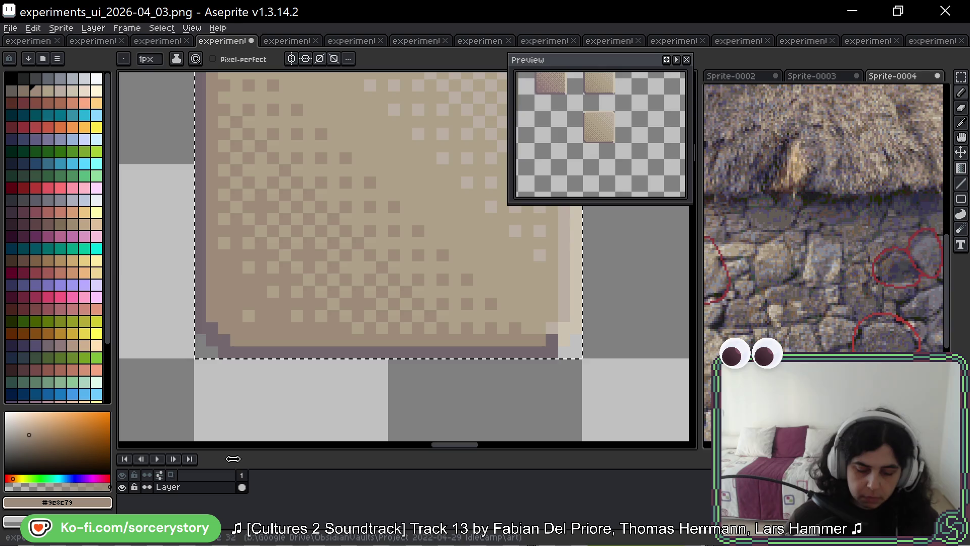
scroll(355, 337, "down", 4)
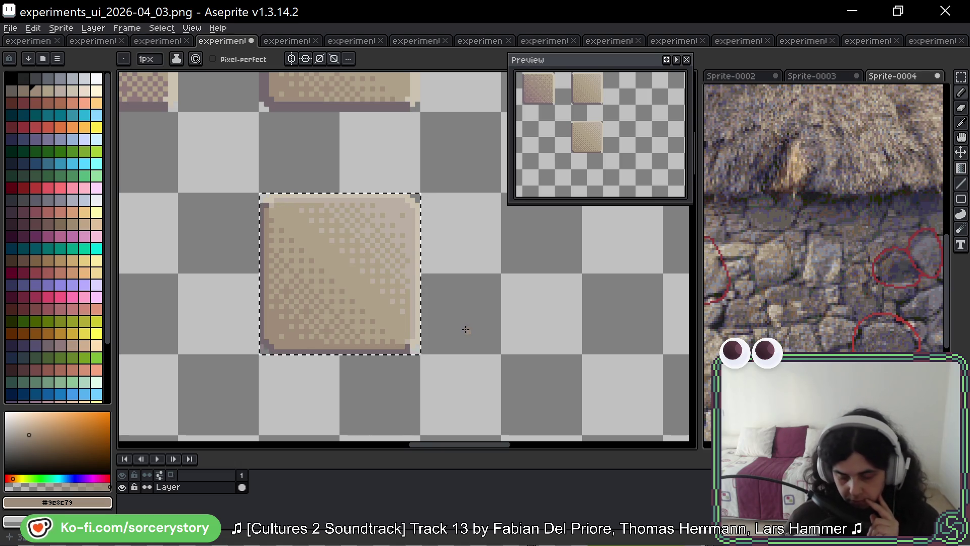
left_click_drag(426, 291, 385, 319)
left_click_drag(358, 152, 356, 317)
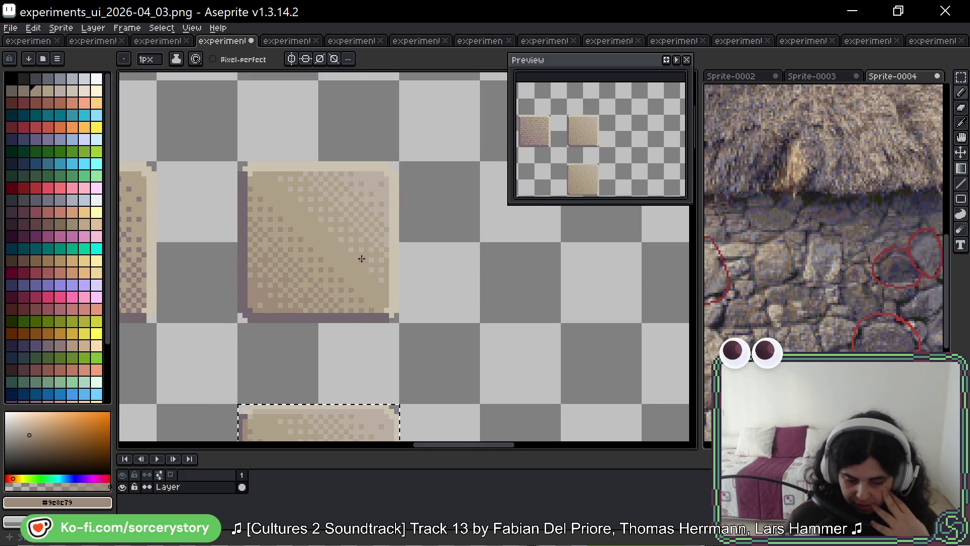
left_click_drag(343, 297, 299, 173)
left_click_drag(298, 232, 351, 139)
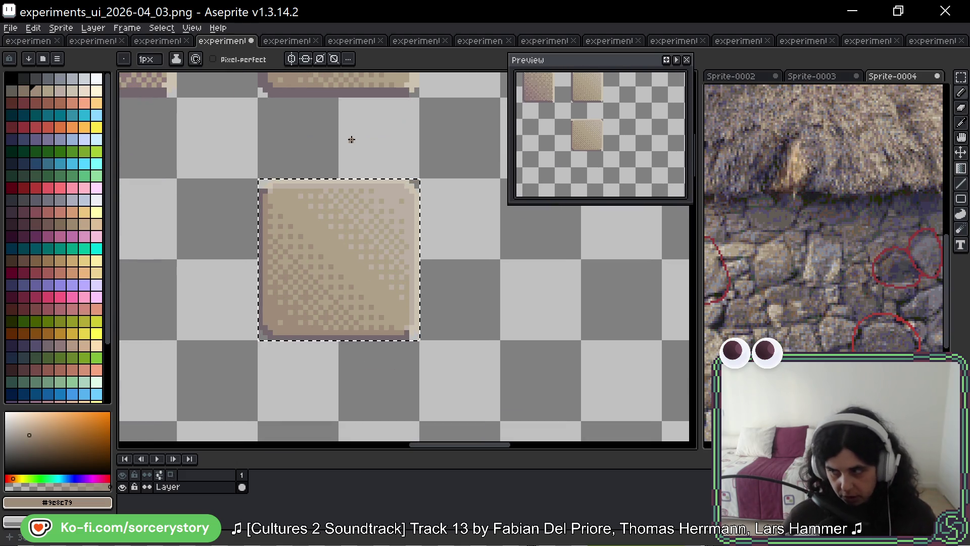
key("v")
key("ctrl+d")
key("b")
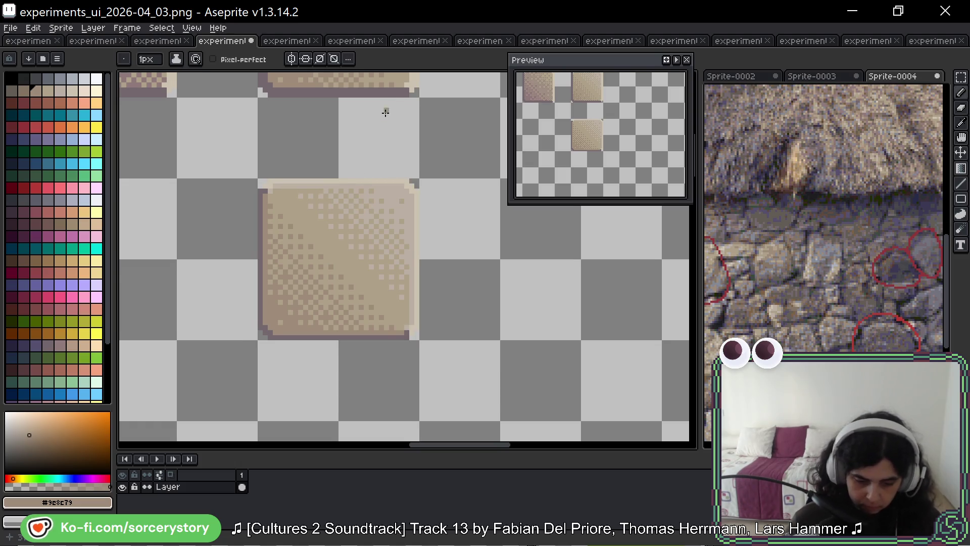
left_click_drag(385, 108, 468, 244)
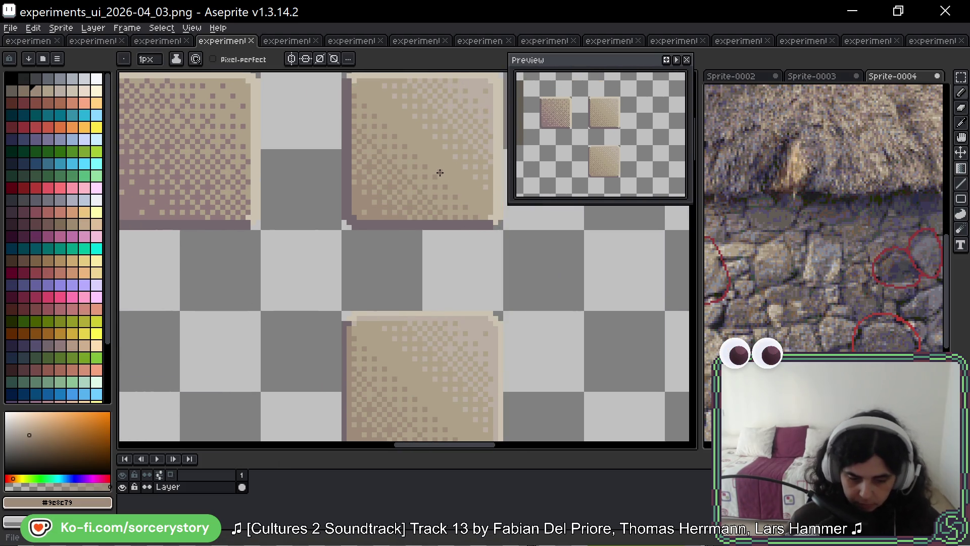
mouse_move(444, 144)
left_mouse_down()
mouse_move(444, 157)
mouse_move(393, 200)
left_mouse_up()
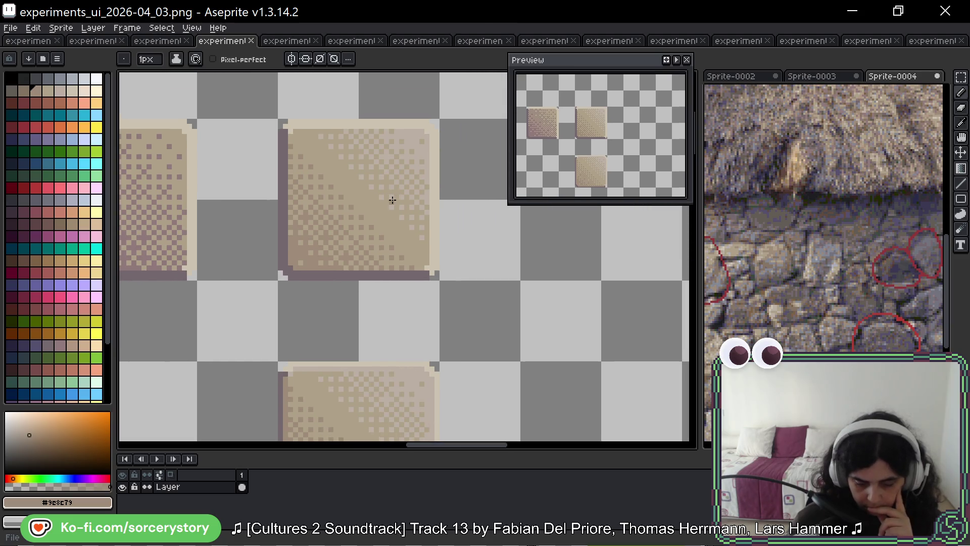
mouse_move(392, 200)
left_mouse_down()
mouse_move(609, 229)
mouse_move(554, 229)
left_mouse_up()
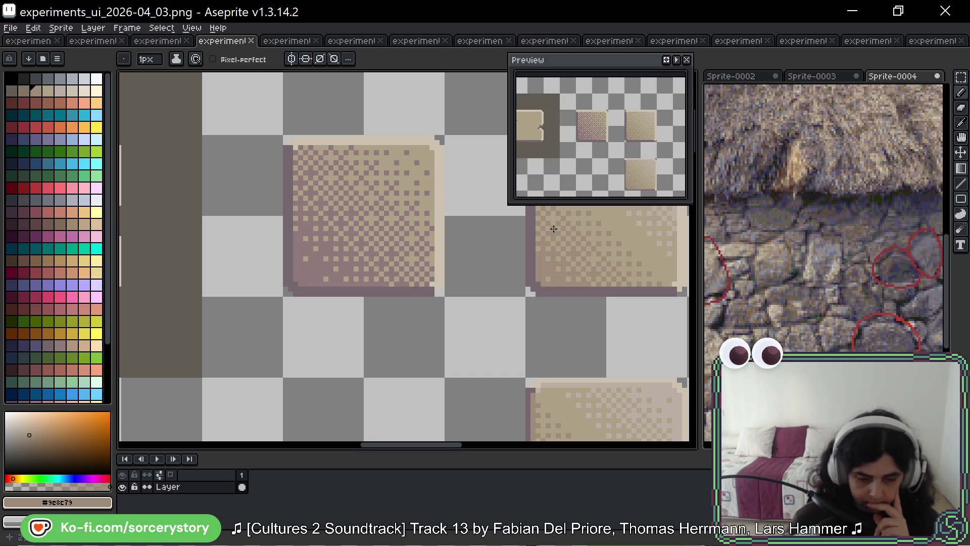
Step: Select the brown-backed block around the notched tile and move it further down
scroll(490, 252, "down", 1)
left_click_drag(328, 232, 554, 225)
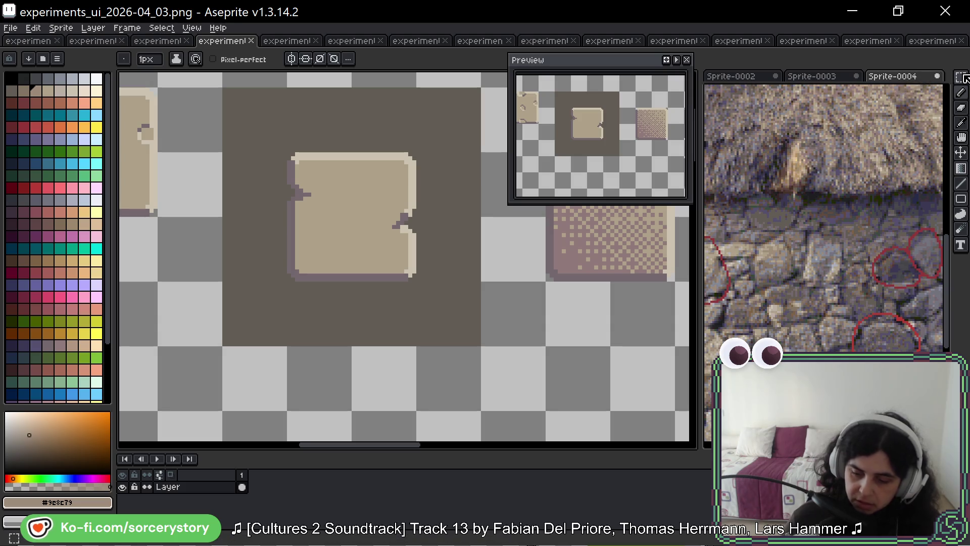
key("m")
mouse_move(275, 193)
left_mouse_down()
mouse_move(318, 192)
mouse_move(269, 156)
left_mouse_up()
left_click_drag(221, 76, 475, 308)
mouse_move(429, 177)
left_mouse_down()
mouse_move(437, 450)
mouse_move(426, 245)
mouse_move(414, 335)
mouse_move(430, 80)
mouse_move(396, 392)
mouse_move(393, 263)
left_mouse_up()
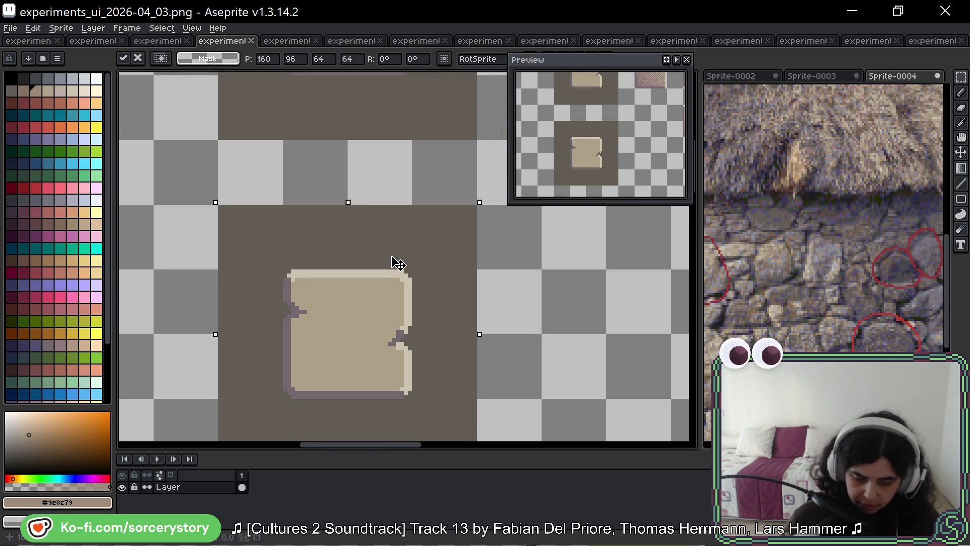
key("ctrl+d")
Step: Move the plain tan tile into the dark frame and deselect it
scroll(315, 292, "down", 1)
scroll(315, 292, "down", 1)
left_click_drag(298, 192, 229, 261)
mouse_move(273, 230)
left_mouse_down()
mouse_move(634, 396)
mouse_move(572, 264)
mouse_move(434, 286)
left_mouse_up()
key("ctrl+d")
scroll(435, 286, "up", 3)
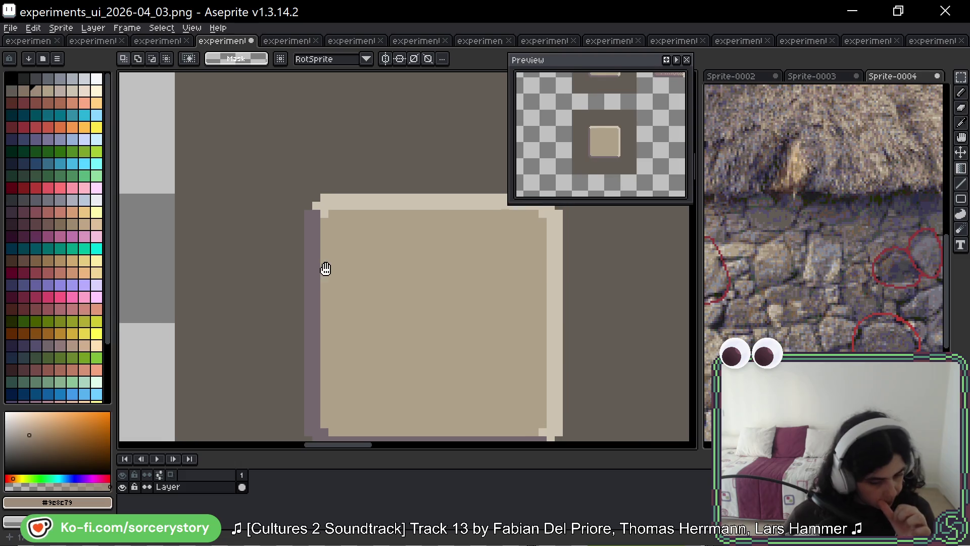
left_click_drag(325, 266, 257, 257)
key("b")
left_click_drag(451, 281, 368, 305)
Step: Draw dark brown #625d54 cracks into the tile's top, right and bottom borders
key("x")
left_click(323, 157)
left_click_drag(315, 169, 315, 189)
left_click(453, 295)
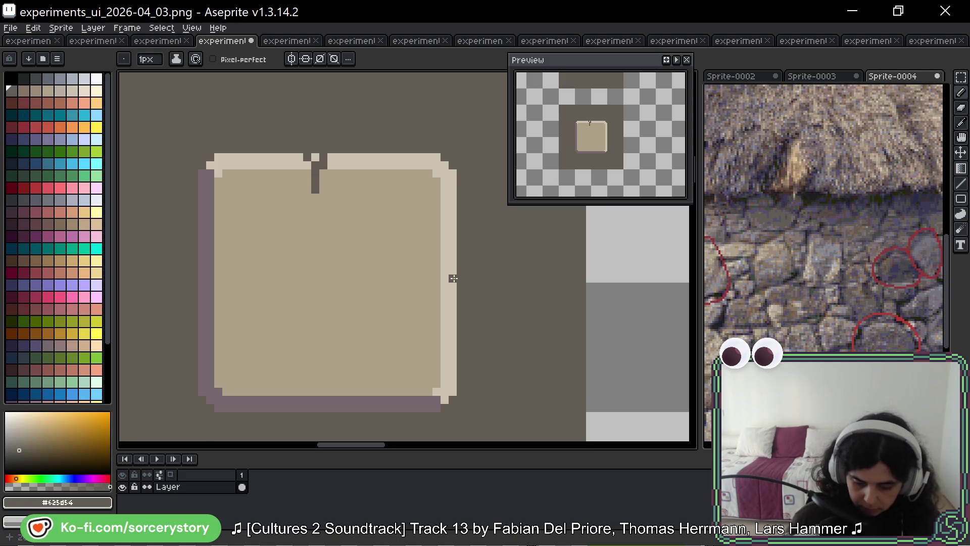
left_click_drag(453, 262, 420, 287)
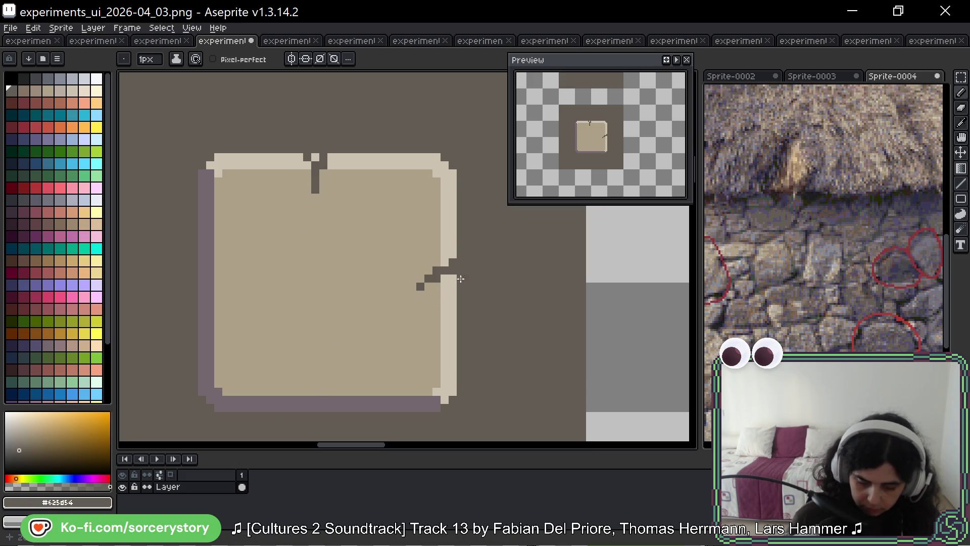
key("ctrl+z")
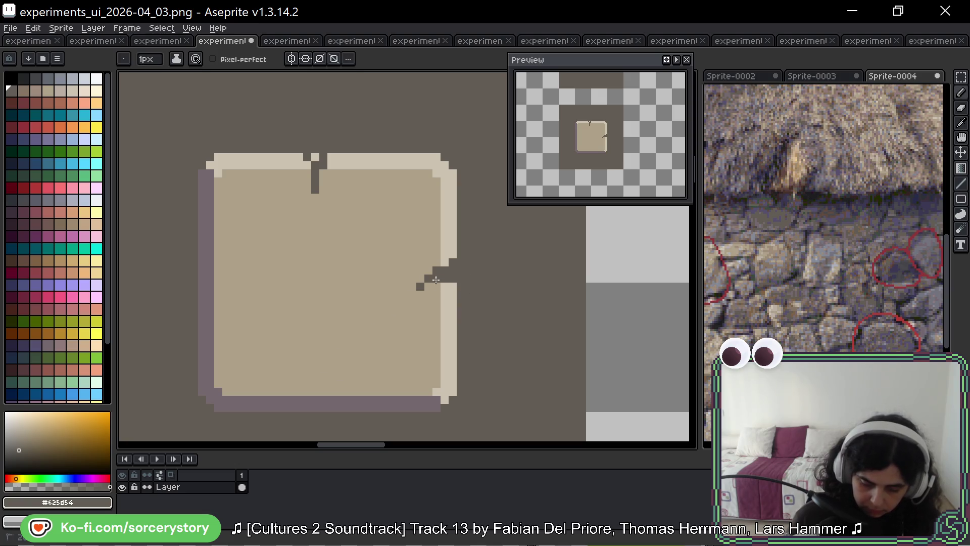
left_click_drag(360, 391, 363, 409)
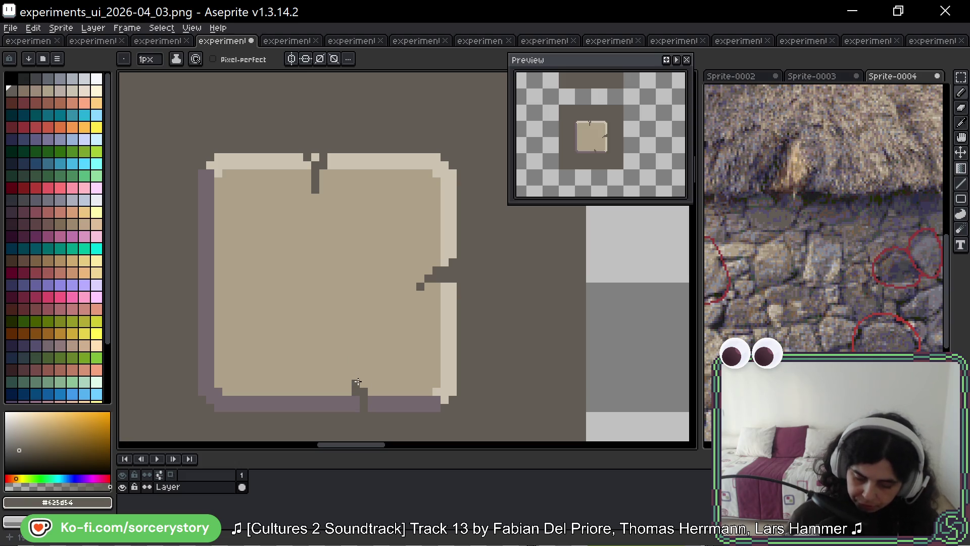
key("ctrl+z")
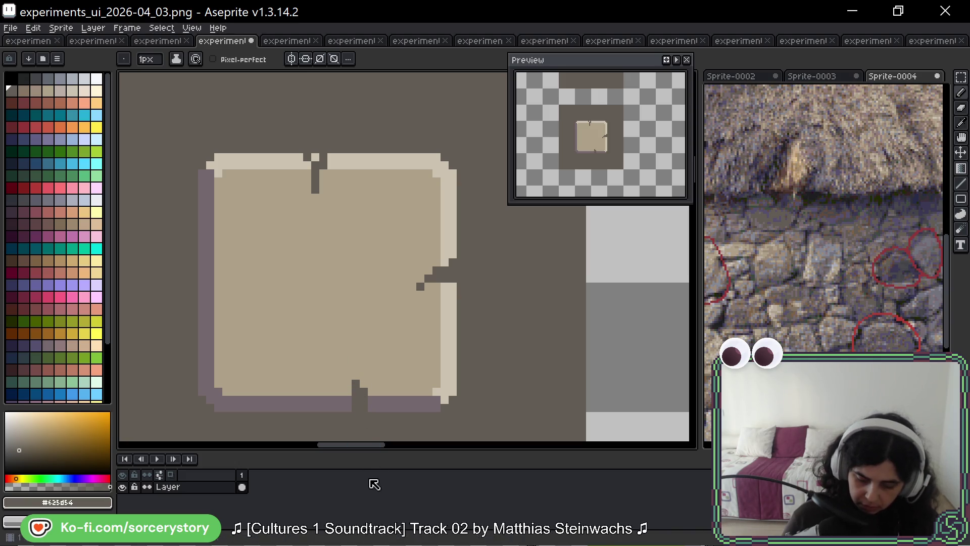
Step: Draw a diagonal crack into the left border and widen the top notch with dark pixels
left_click(218, 302)
left_click_drag(205, 318, 237, 302)
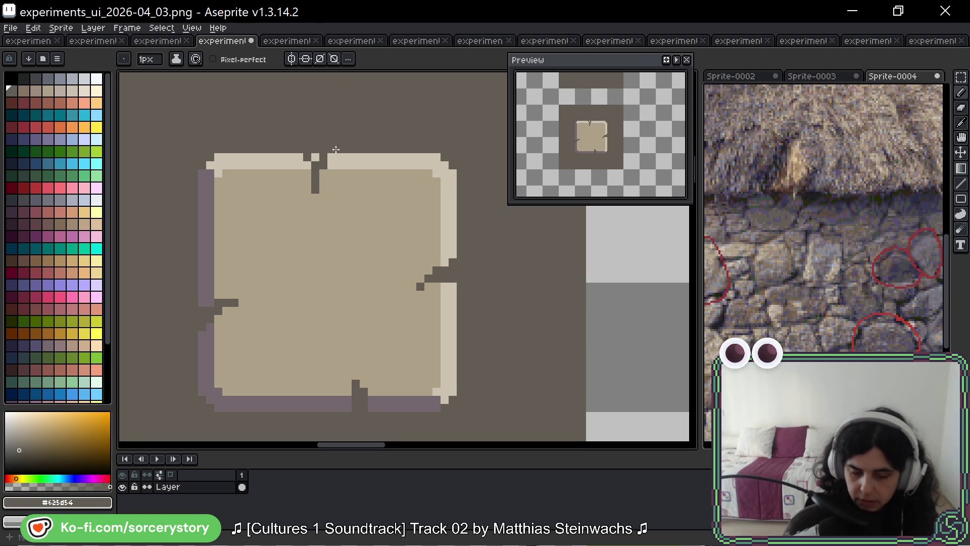
left_click(315, 157)
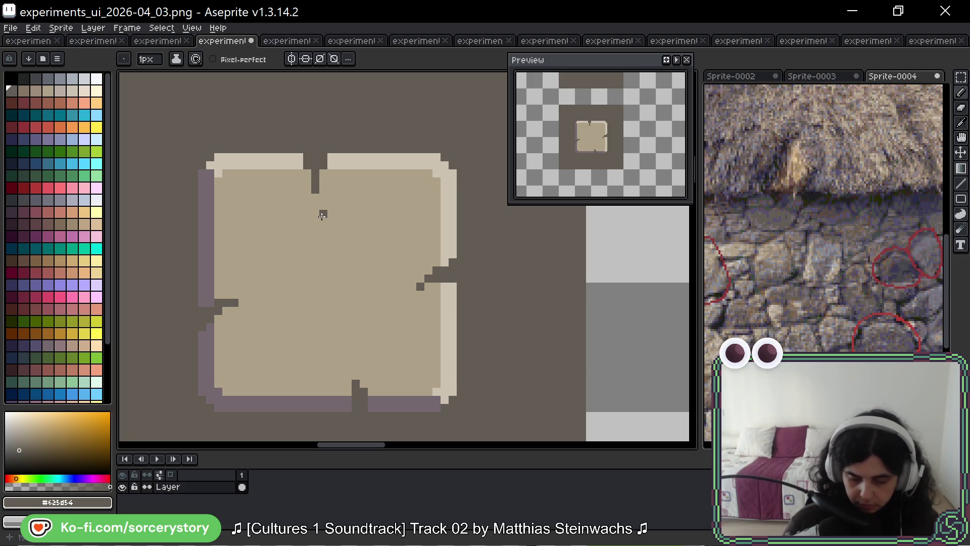
left_click(308, 172)
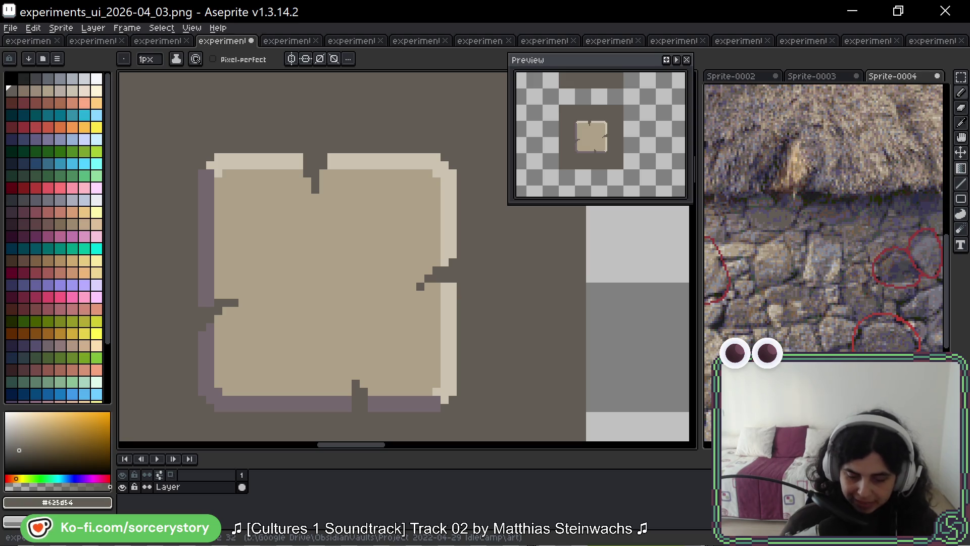
left_click(208, 216, "alt")
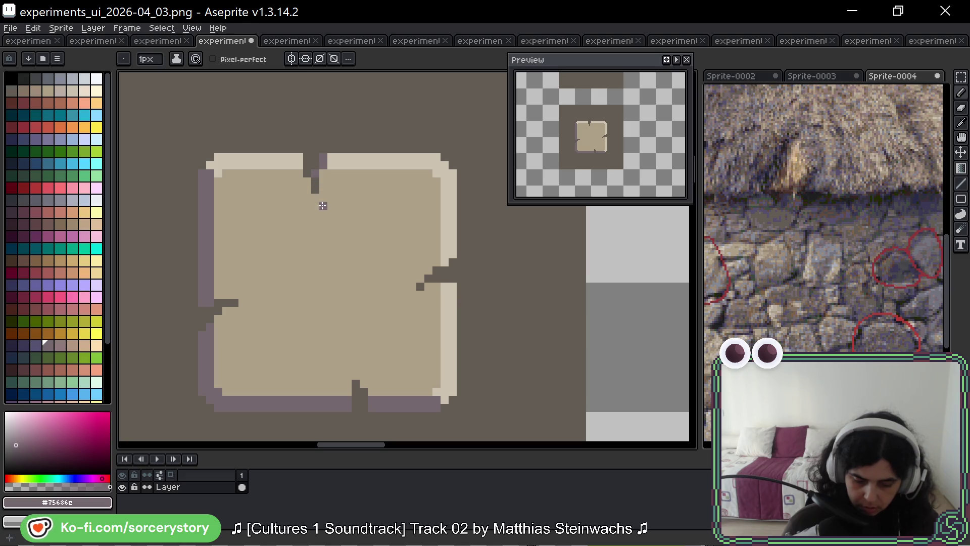
left_click(315, 161, "alt")
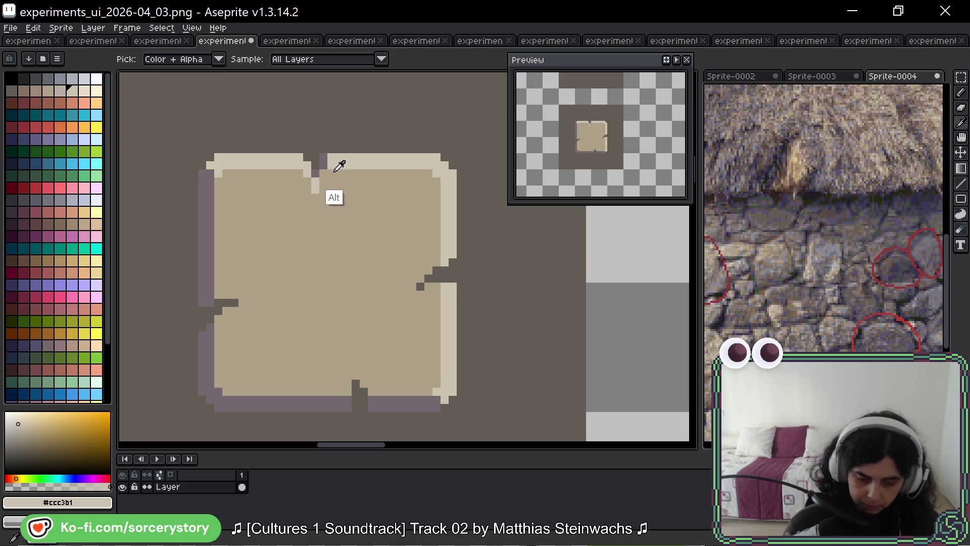
Step: Sample the purplish shadow and light edge colours around the top notch
left_click(316, 174, "alt")
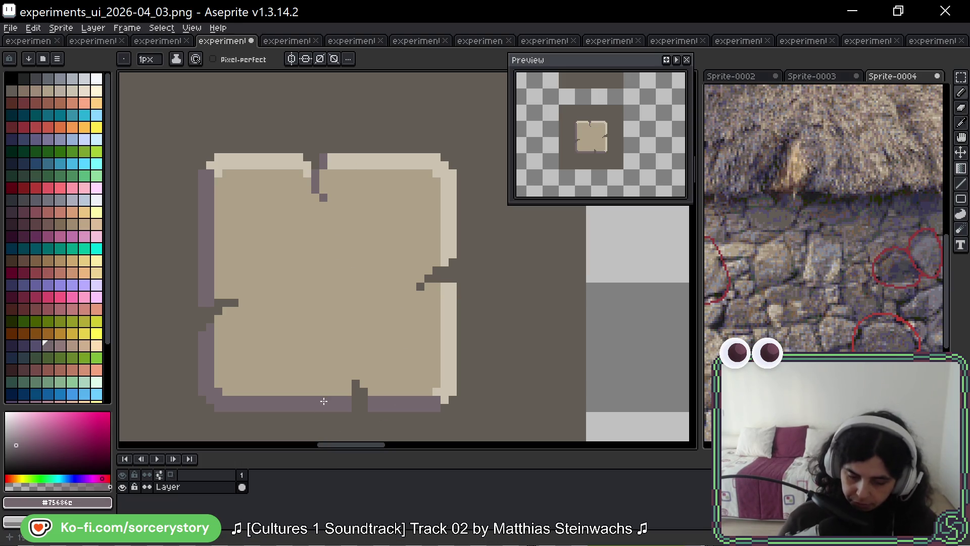
key("ctrl+z")
key("ctrl+y")
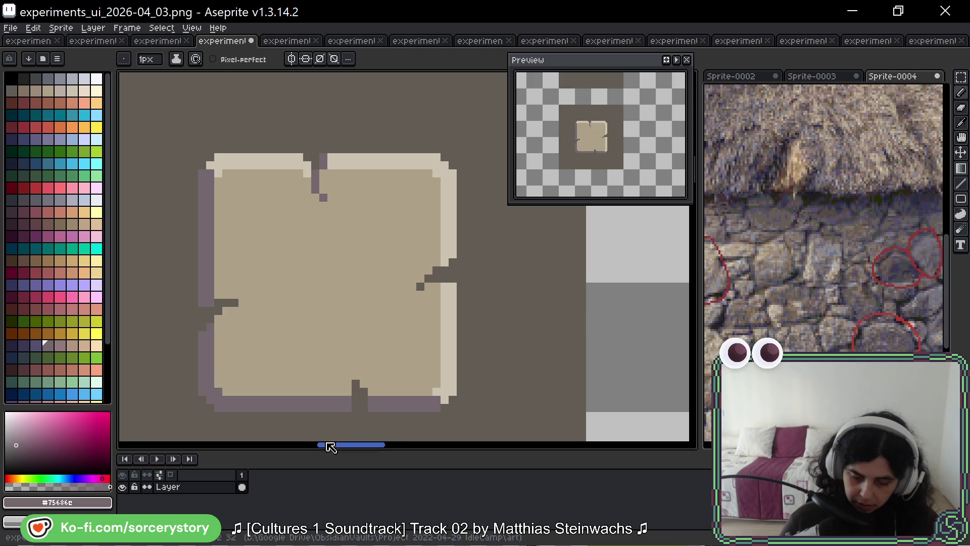
left_click(313, 188, "alt")
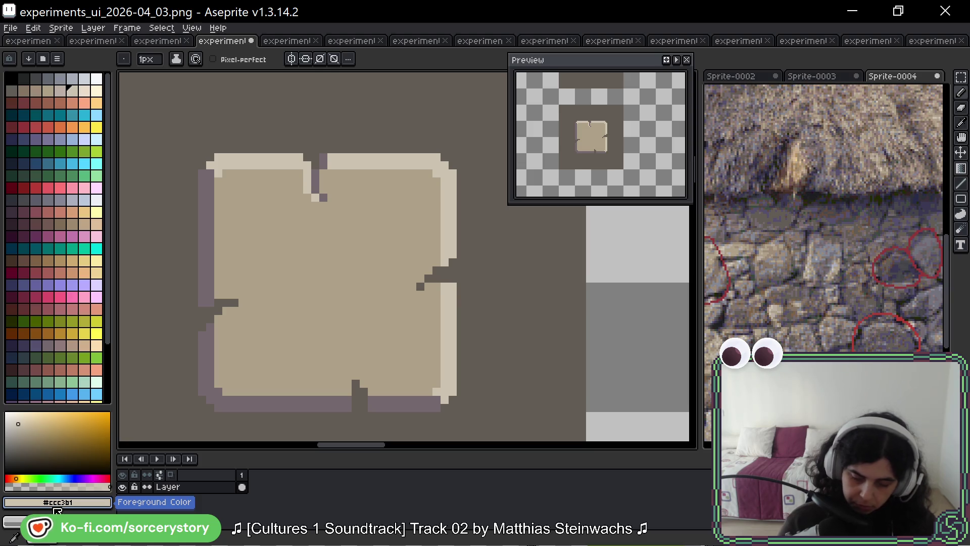
left_click(325, 164, "alt")
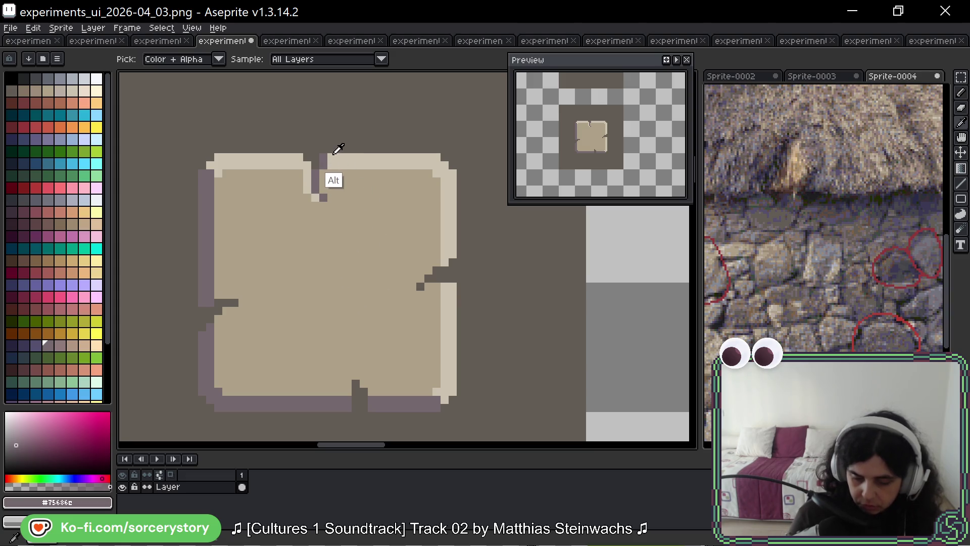
left_click(327, 158, "alt")
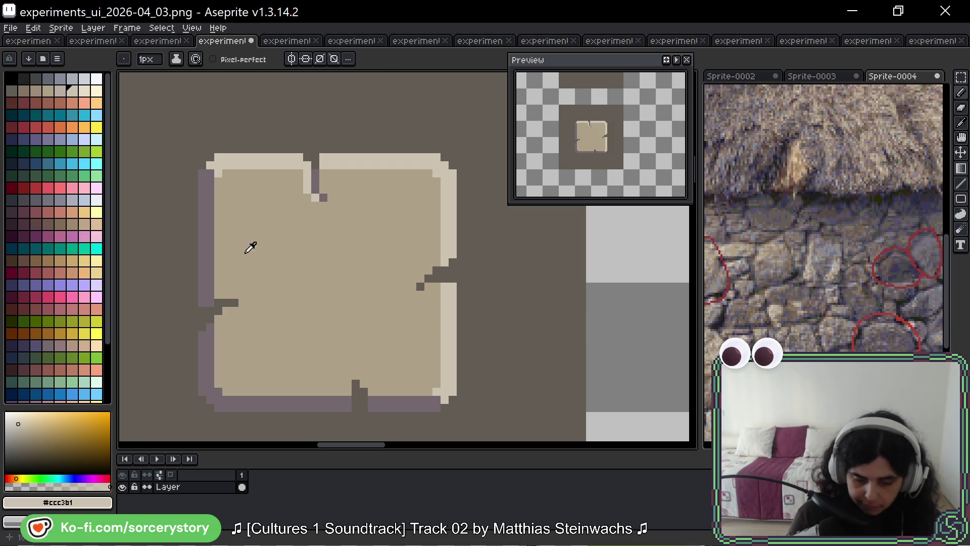
left_click(315, 179, "alt")
left_click(386, 287)
key("ctrl+z")
Step: Shade the right-edge notch with purple shadow pixels
scroll(487, 283, "down", 1)
left_click(441, 310)
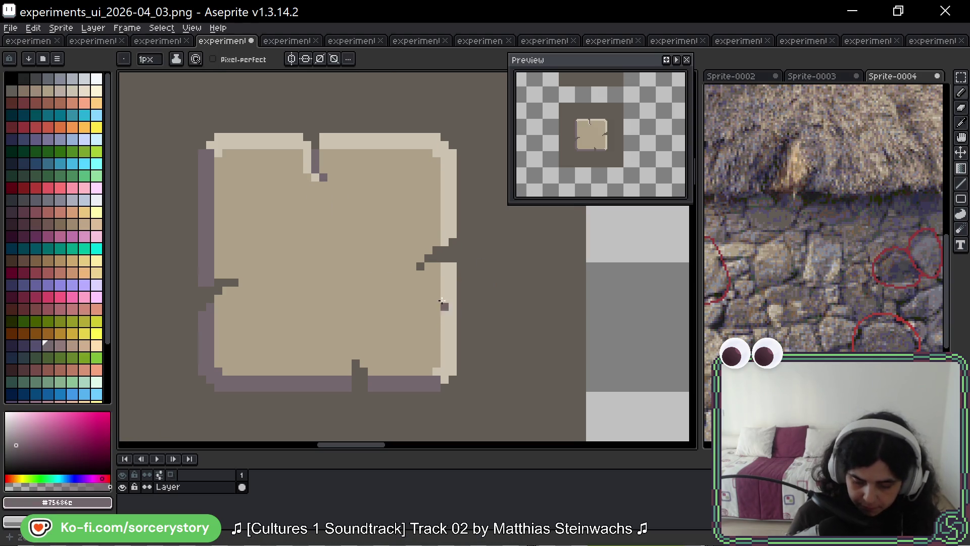
right_click(453, 242)
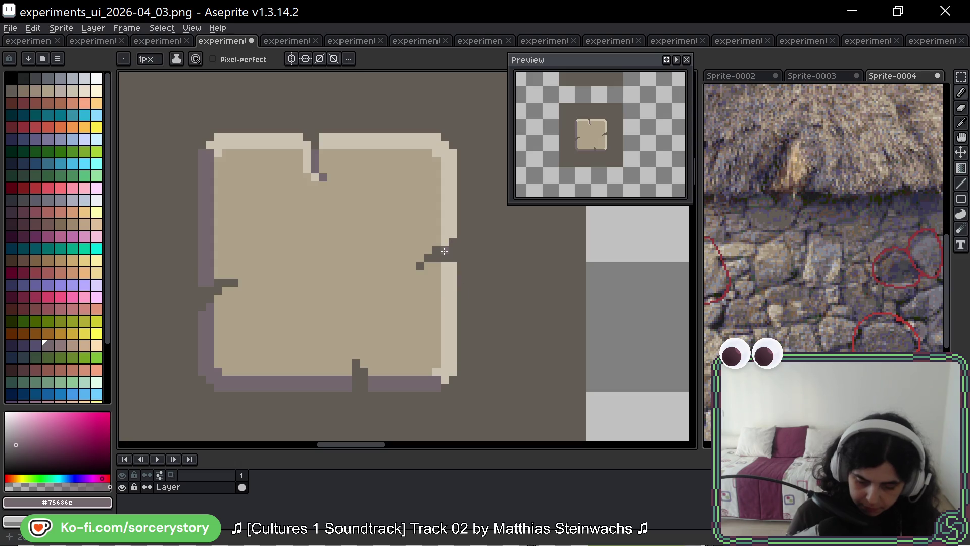
left_click_drag(437, 250, 437, 258)
right_click(426, 263)
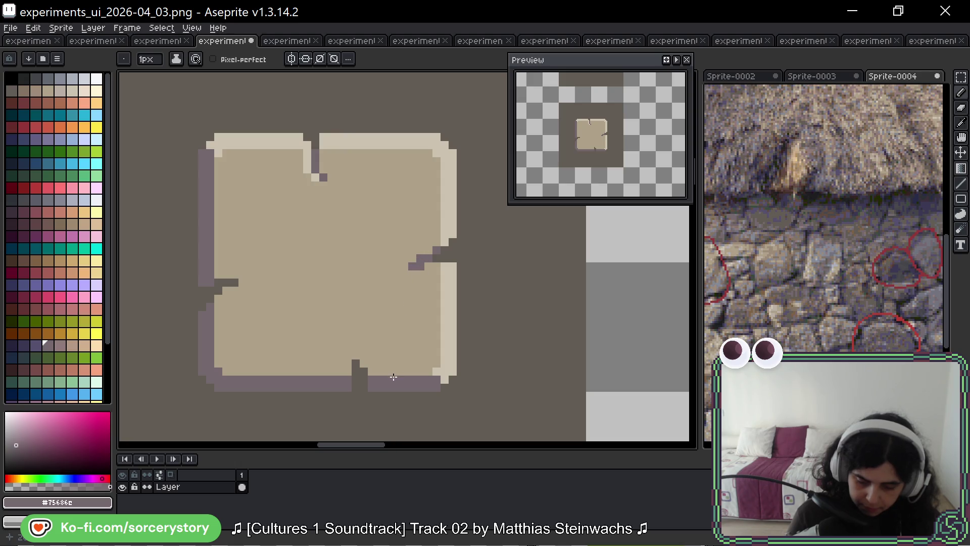
Step: Add a diagonal cream highlight beside the right notch
left_click(448, 234, "alt")
left_click(429, 250)
left_click(419, 251)
left_click(412, 258)
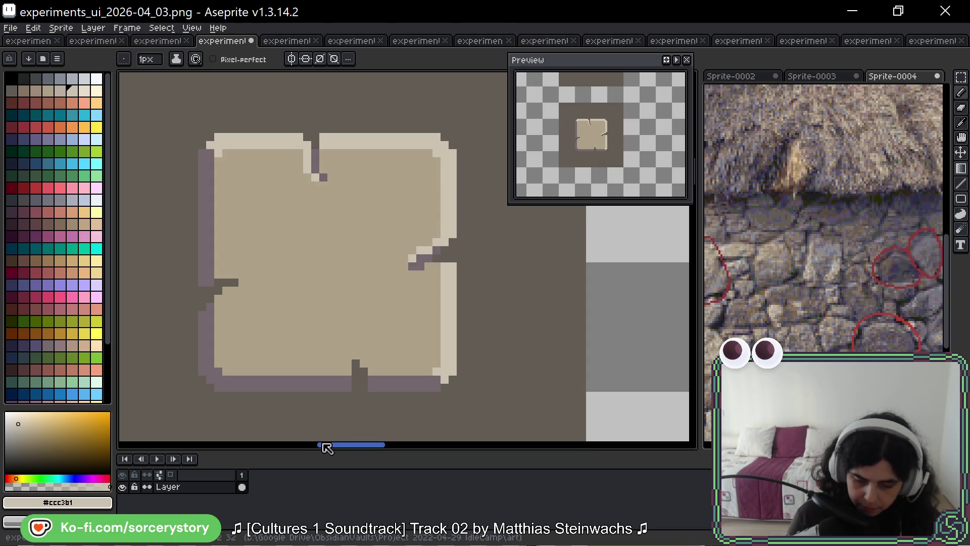
Step: Try extending the right notch downward with dark pixels, then undo those edits
left_click(426, 266, "alt")
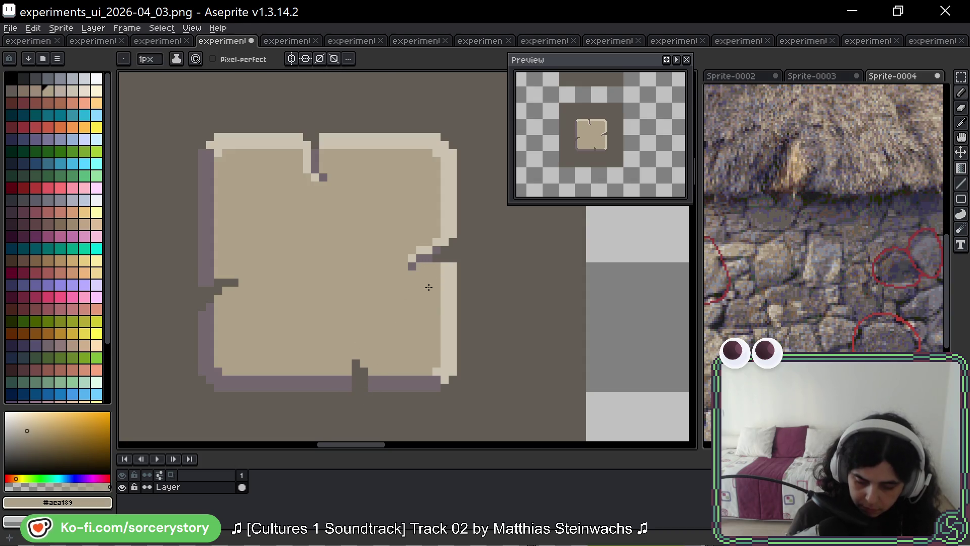
key("alt")
left_click(457, 261, "alt")
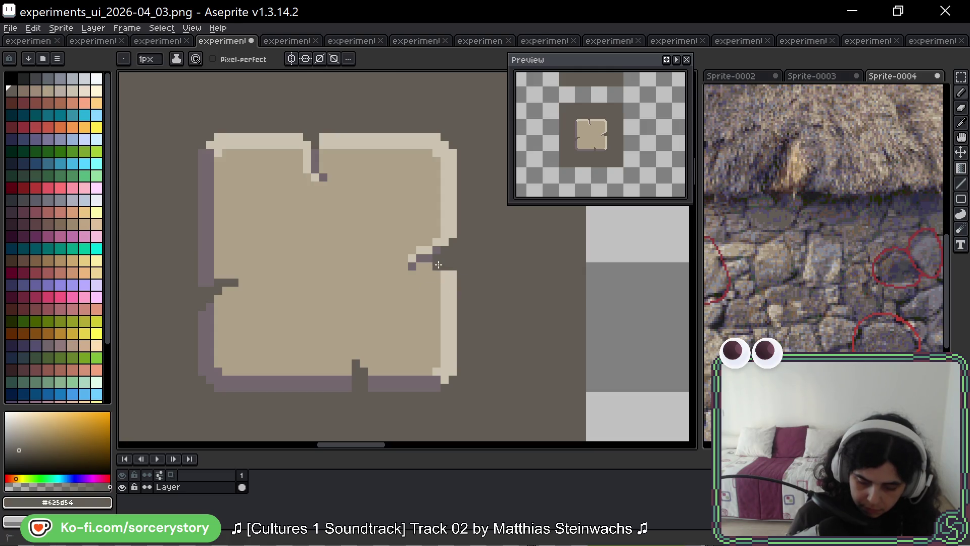
left_click_drag(453, 274, 444, 275)
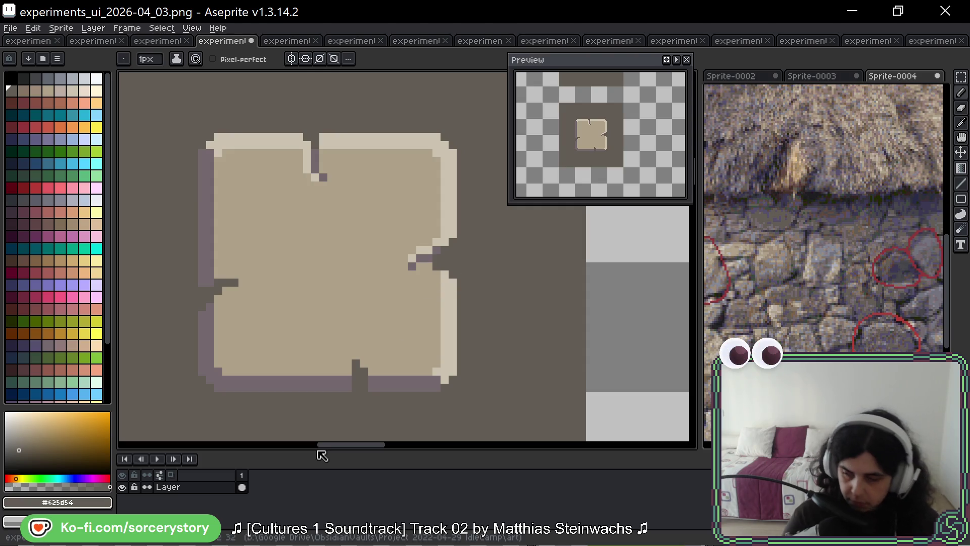
key("ctrl+z")
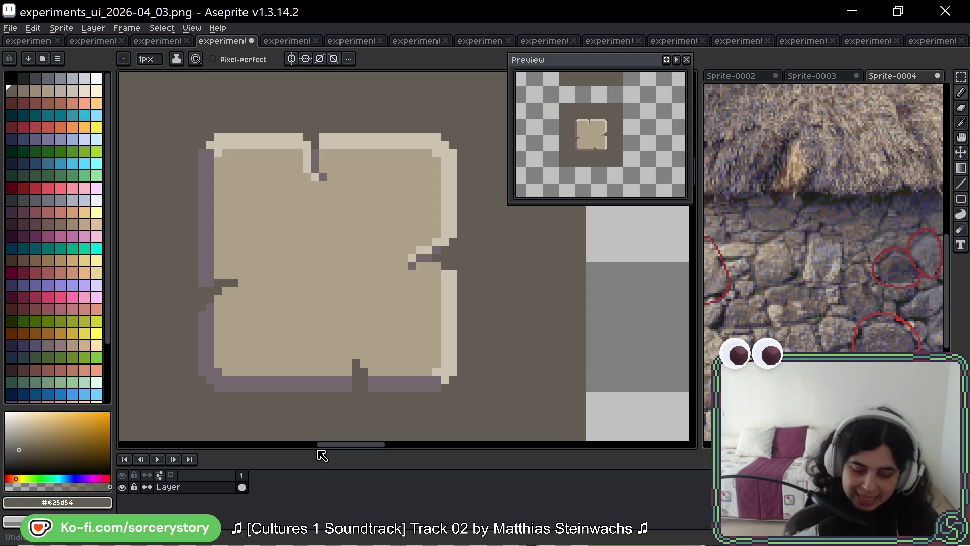
key("ctrl+z")
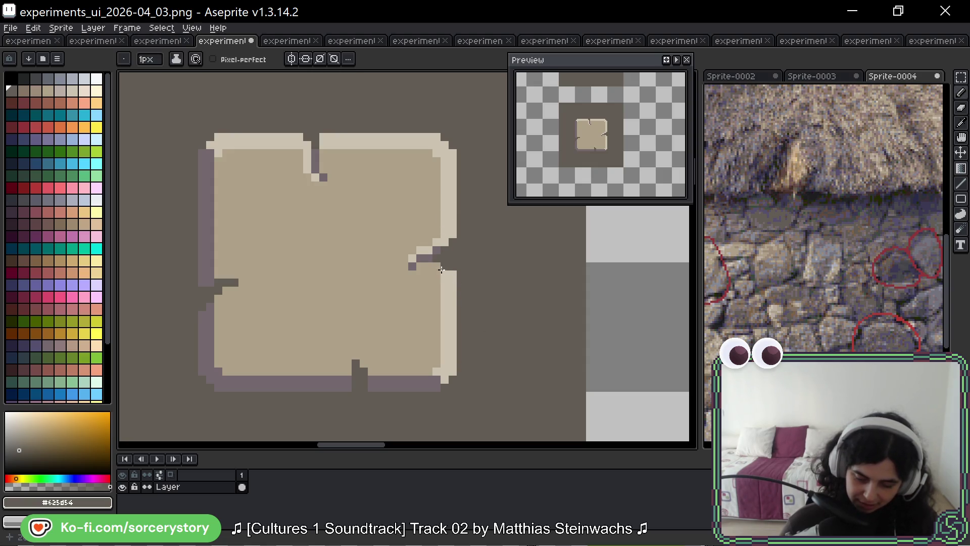
left_click(453, 274)
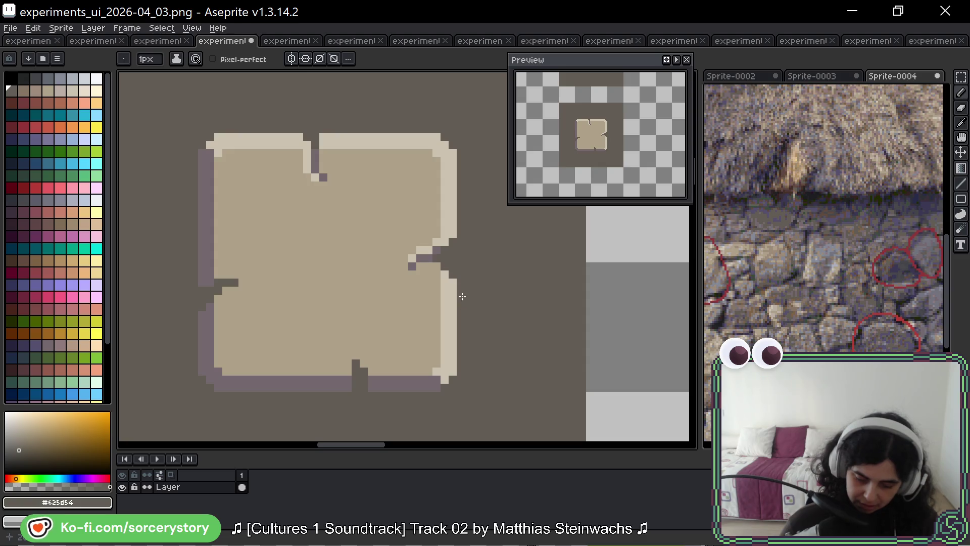
key("ctrl+z")
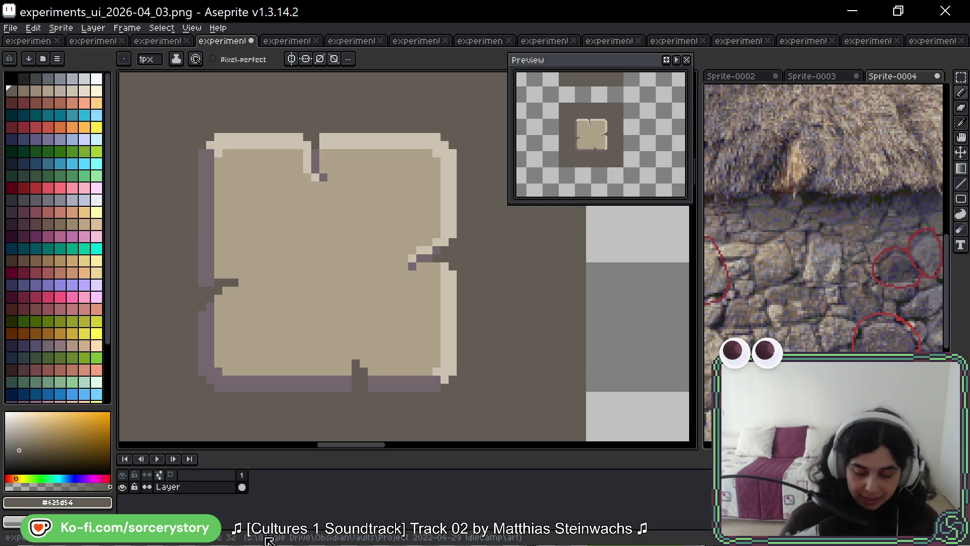
Step: Paint a light highlight down the bottom notch's edge
scroll(541, 320, "down", 2)
left_click(427, 208, "alt")
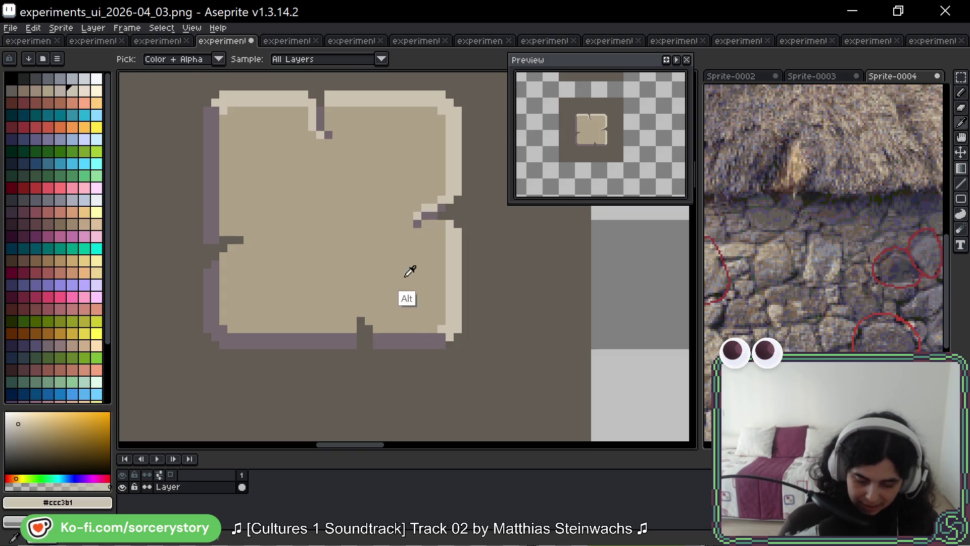
left_click(362, 310, "alt")
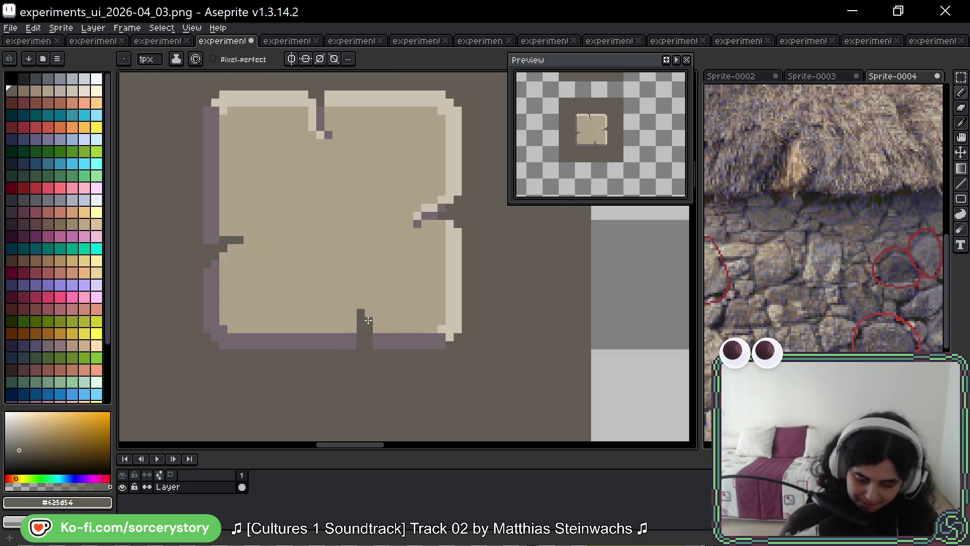
left_click(437, 198, "alt")
left_click(433, 200, "alt")
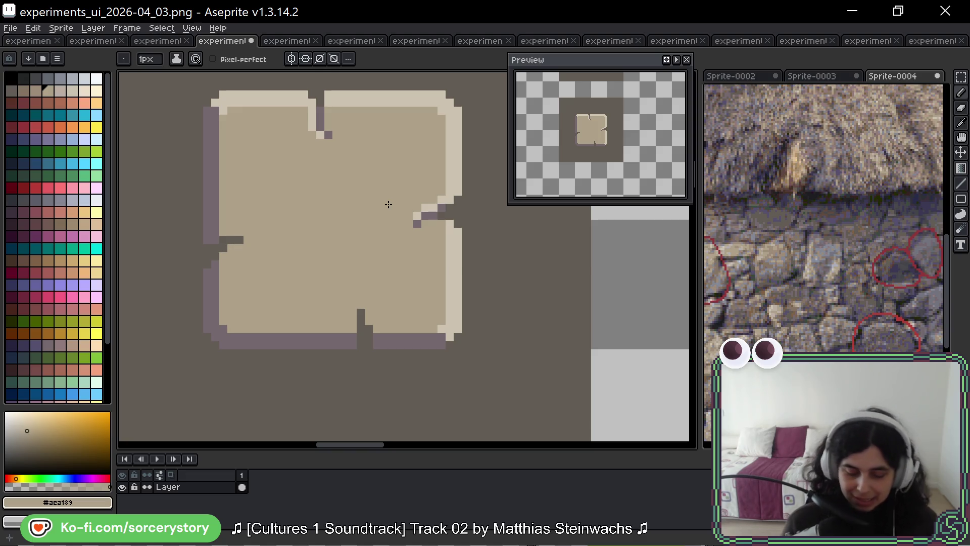
left_click(421, 219, "alt")
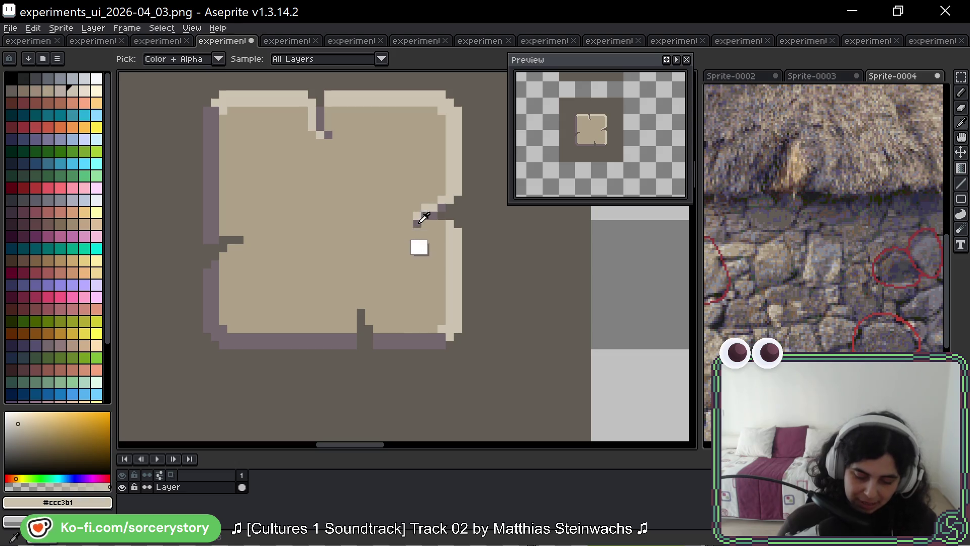
left_click(353, 313, "alt")
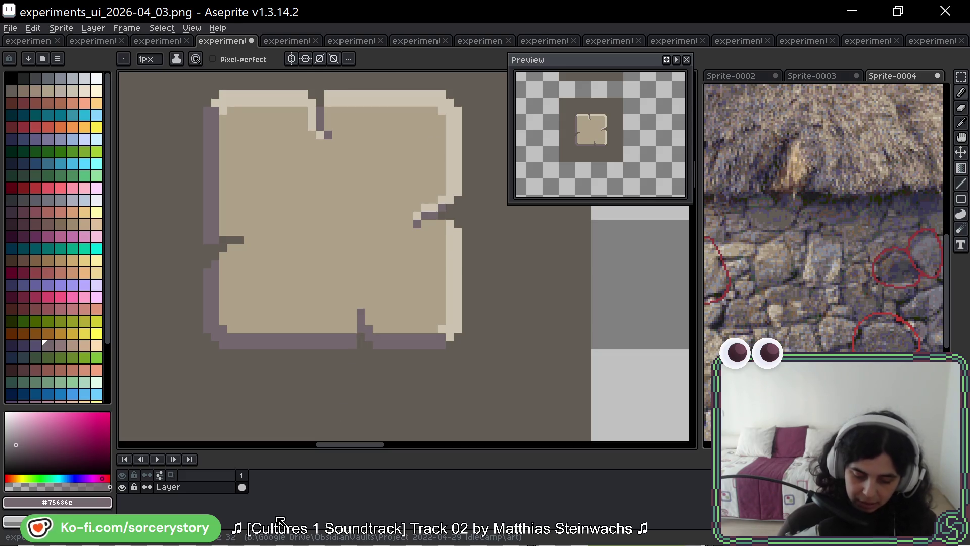
left_click(438, 201, "alt")
left_click(363, 320)
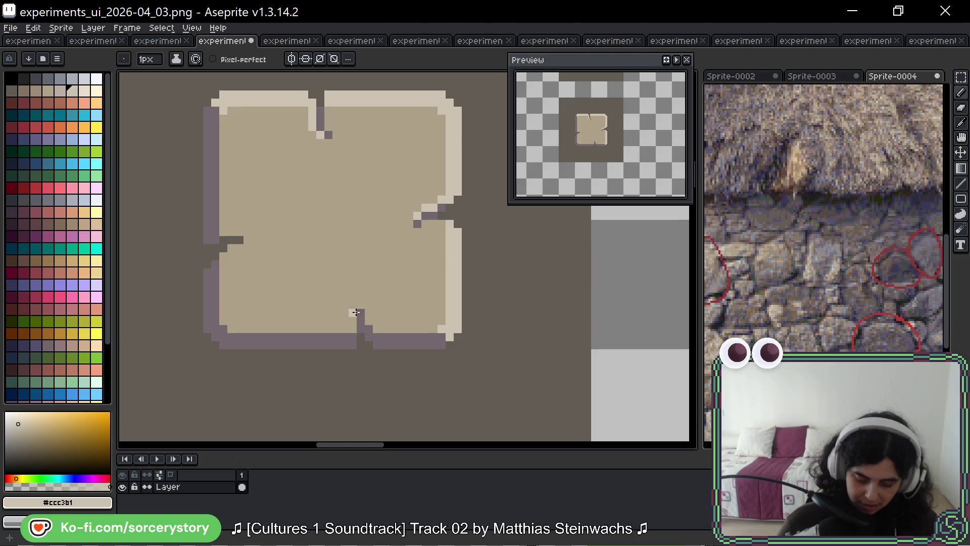
left_click_drag(353, 324, 353, 310)
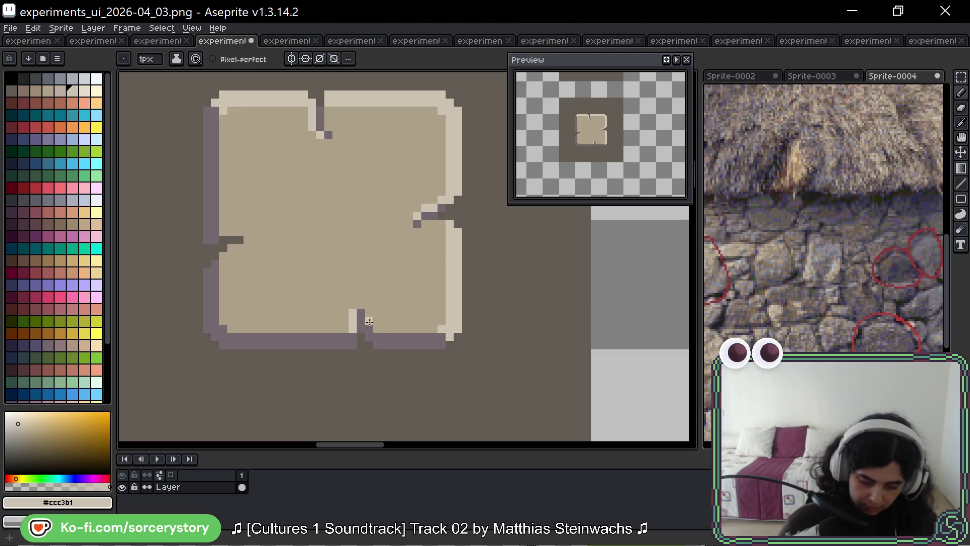
left_click(361, 311, "alt")
Step: Add dark shadow pixels at the bottom notch corner and light pixels along its edge
left_click(353, 304)
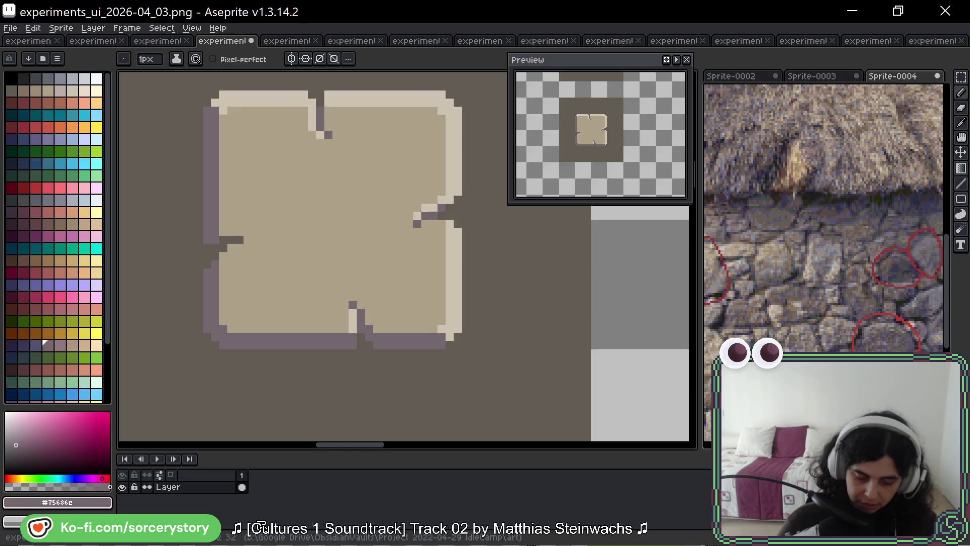
left_click(362, 304)
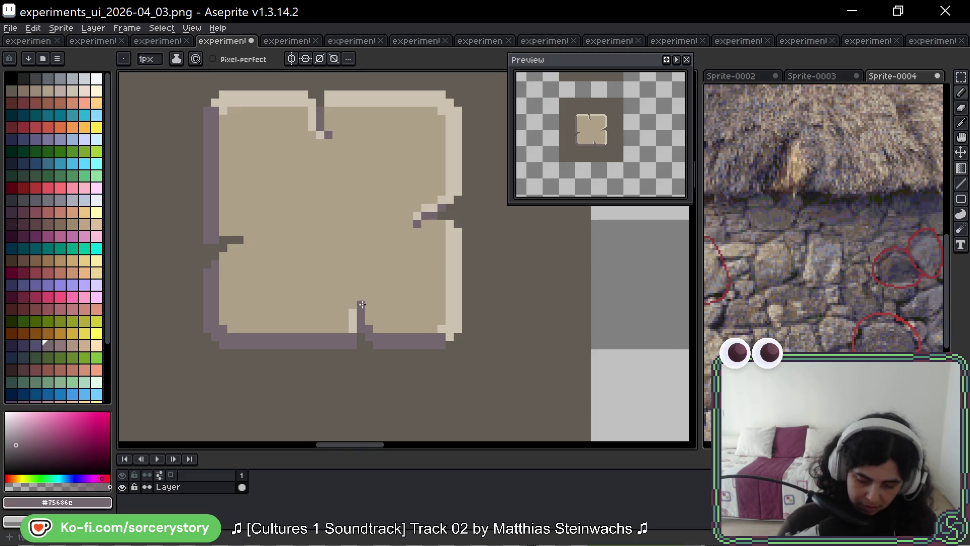
left_click(368, 295)
left_click(353, 316, "alt")
left_click_drag(360, 296, 353, 304)
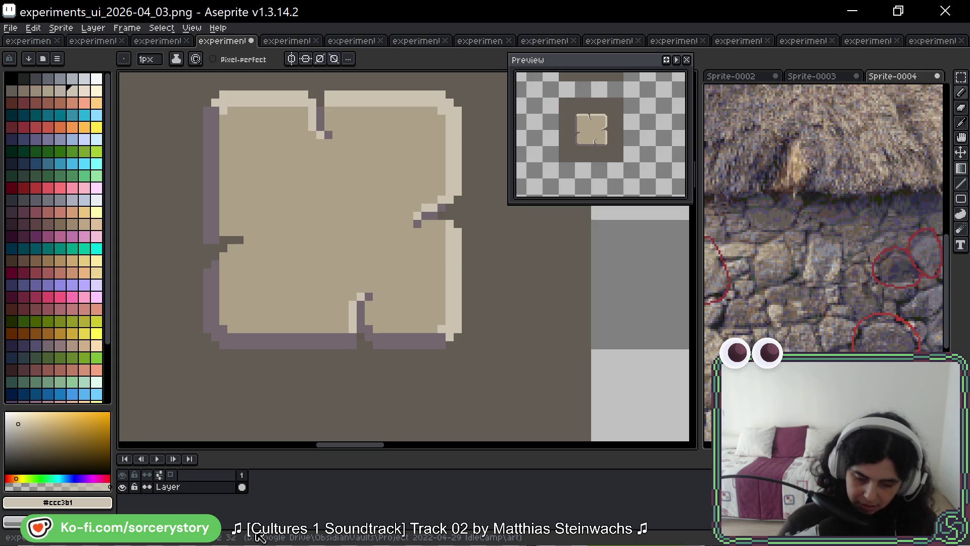
left_click(383, 304, "alt")
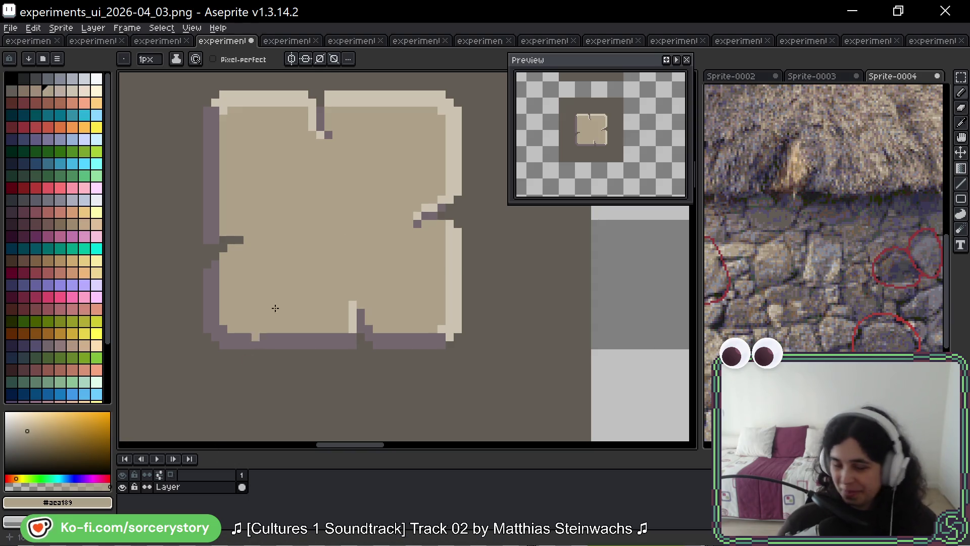
left_click_drag(234, 228, 339, 297)
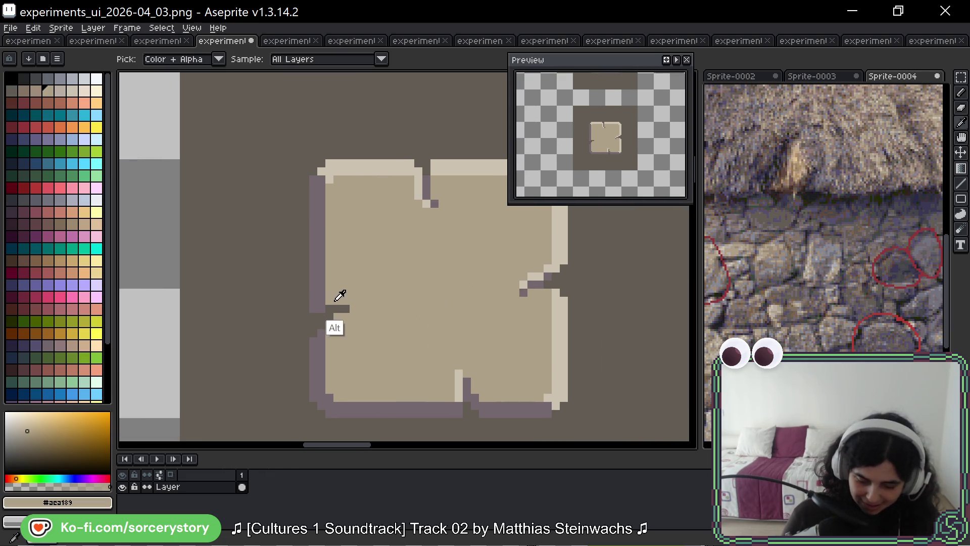
Step: Paint a light highlight strip along the tile's left notch
left_click(325, 348, "alt")
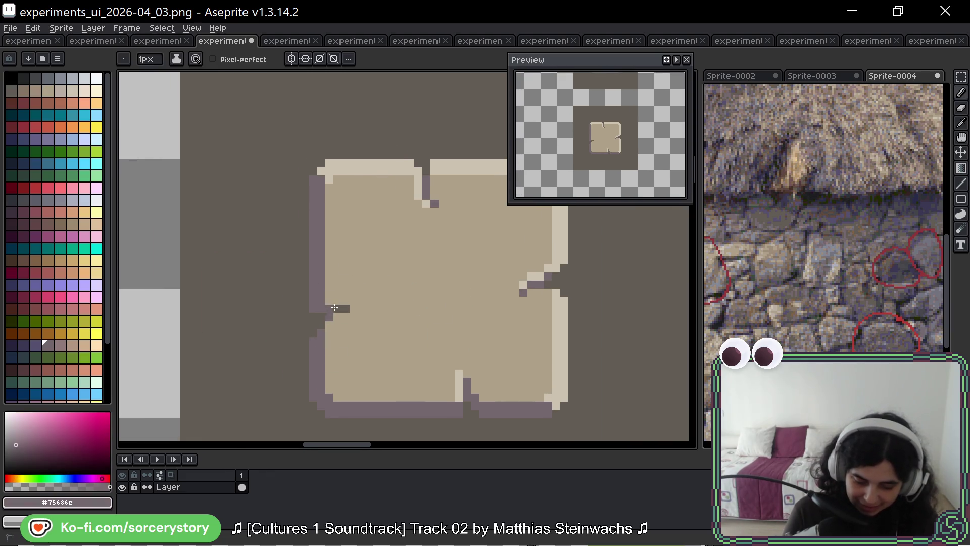
key("alt")
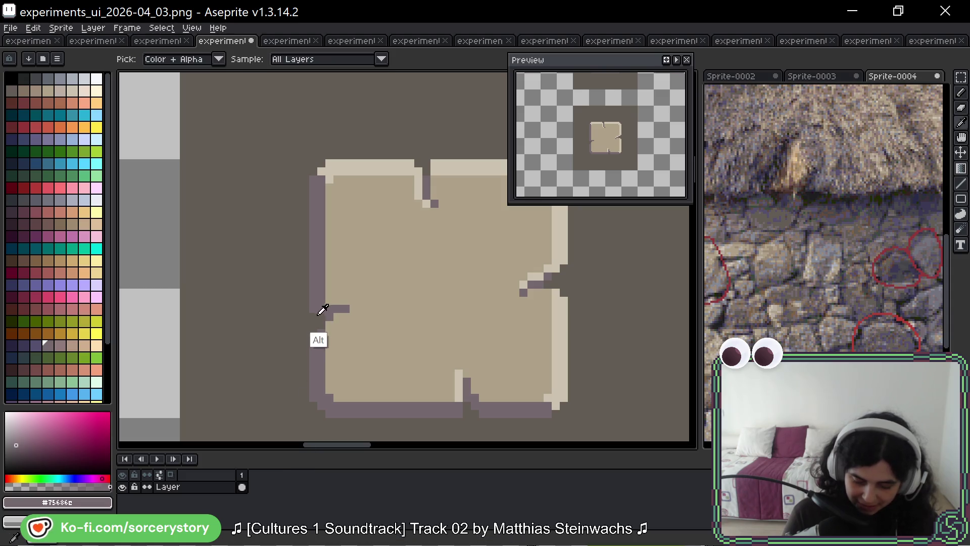
left_click(310, 314, "alt")
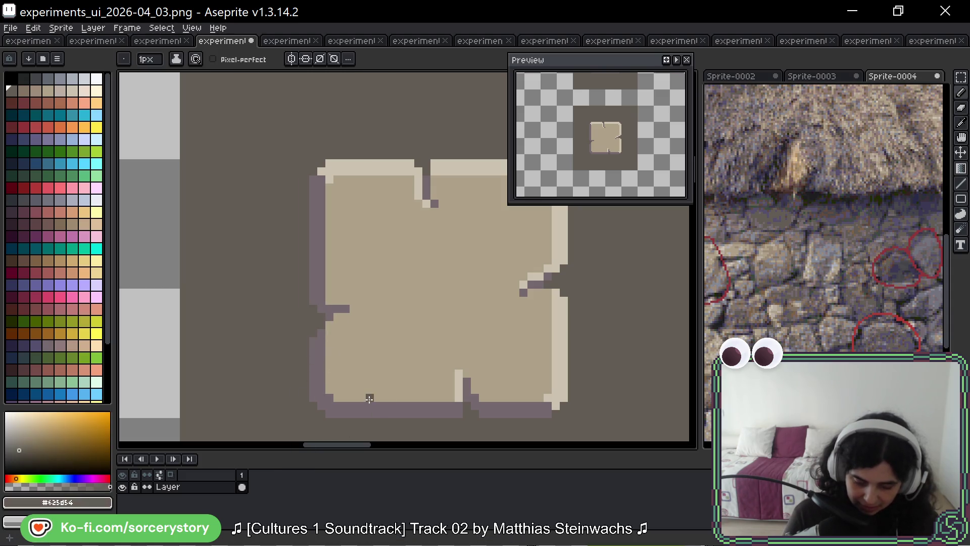
left_click_drag(372, 400, 333, 386)
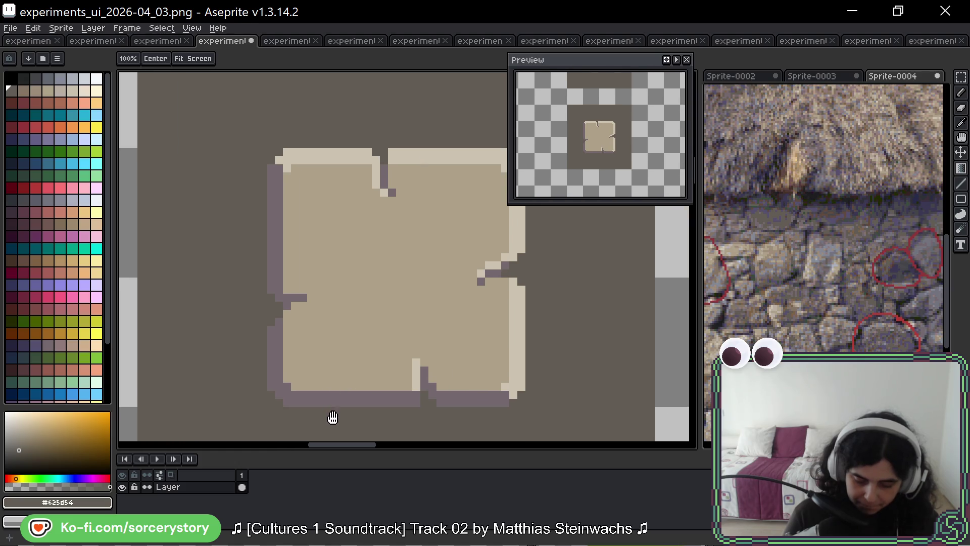
left_click(379, 180, "alt")
left_click_drag(286, 289, 320, 297)
left_click(303, 306, "alt")
Step: Cover a stray dark pixel with base tan and add light pixels inside the top notch
left_click(311, 306)
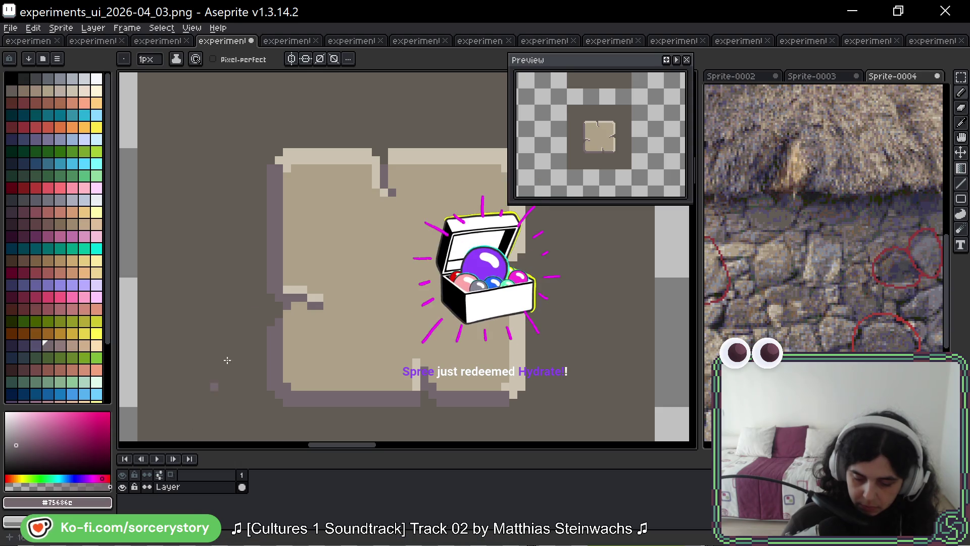
left_click(329, 303, "alt")
left_click(319, 306)
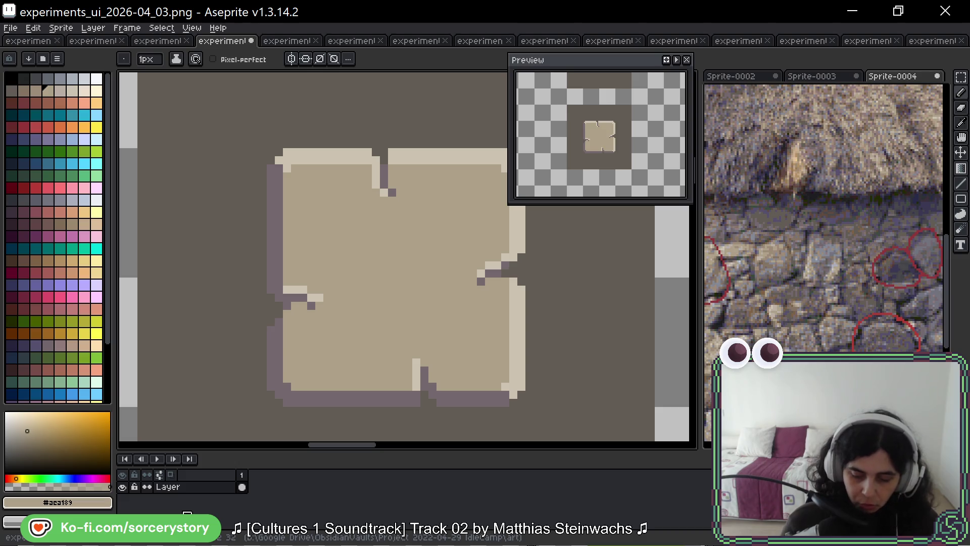
mouse_move(375, 173)
left_mouse_down()
mouse_move(376, 160)
mouse_move(396, 195)
mouse_move(386, 162)
left_mouse_up()
left_click(77, 286)
key("ctrl+z")
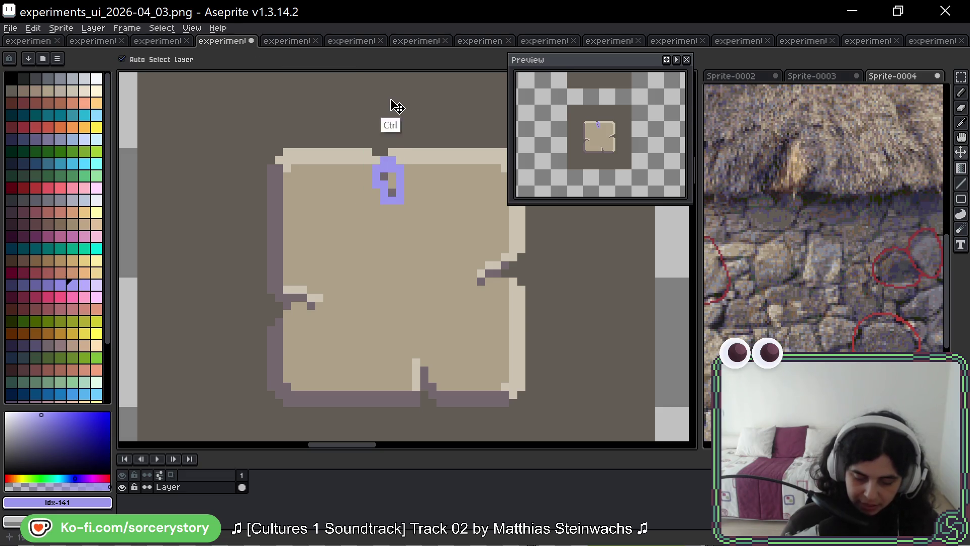
key("ctrl+z")
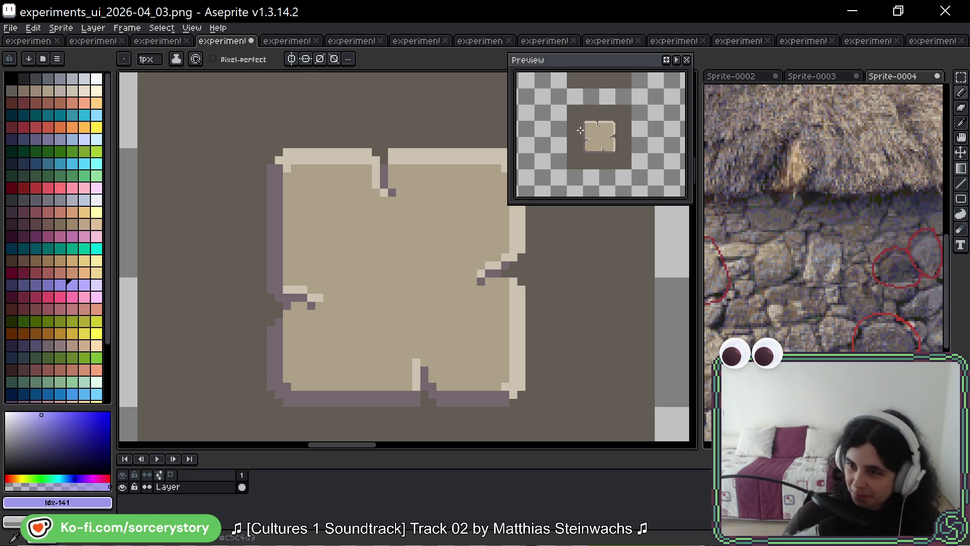
left_click_drag(562, 298, 540, 297)
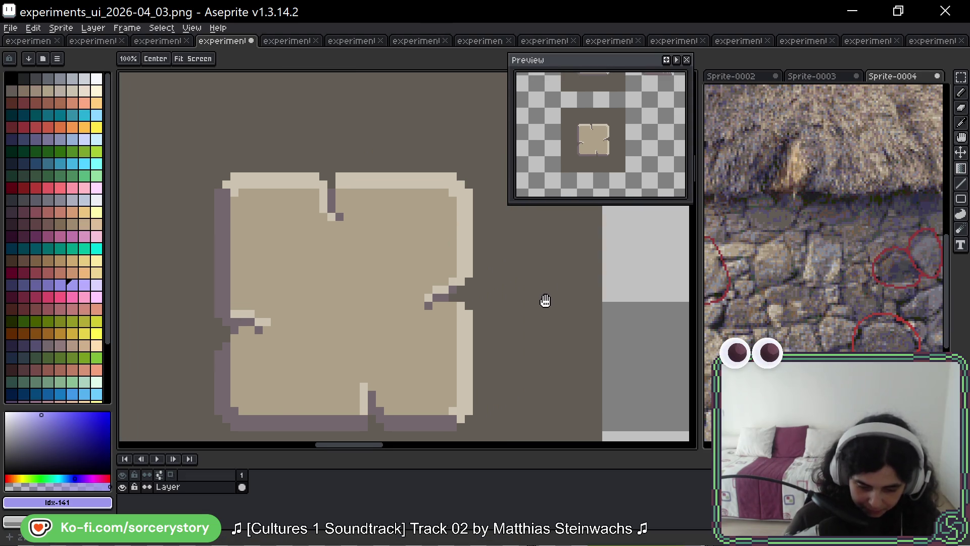
scroll(540, 297, "down", 2)
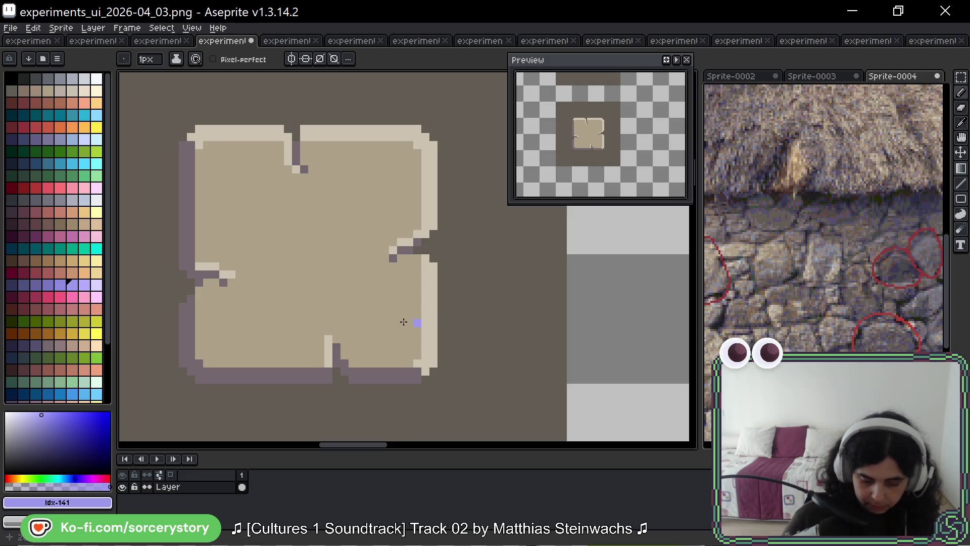
left_click(190, 298, "alt")
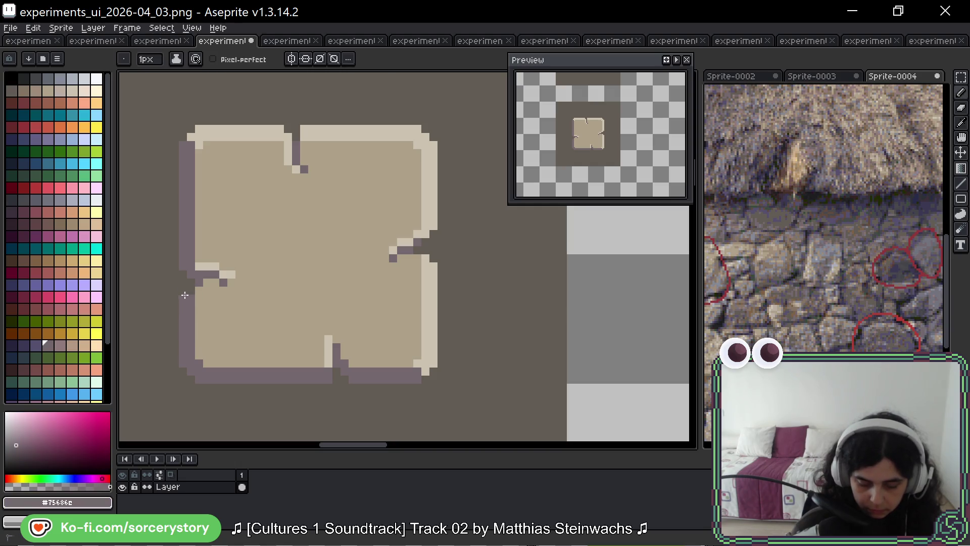
key("alt")
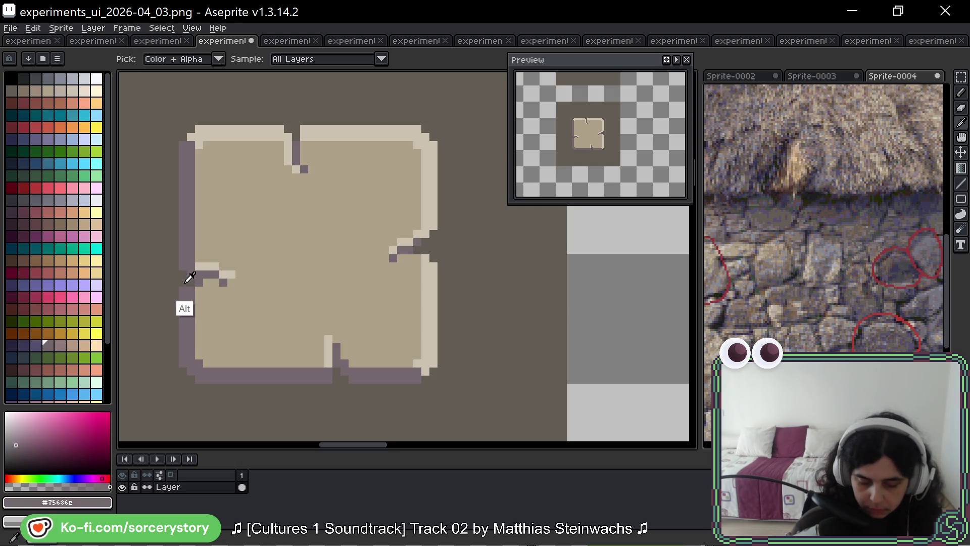
left_click(187, 280, "alt")
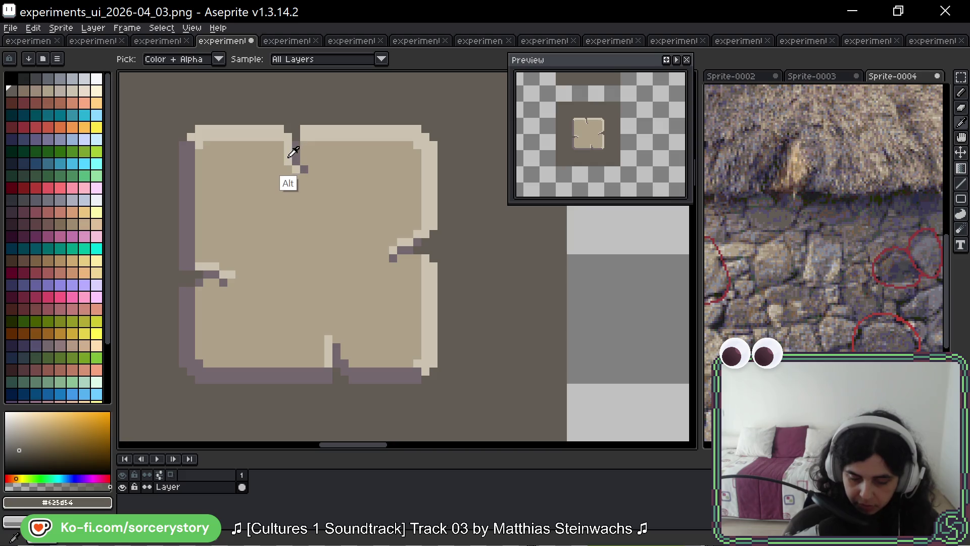
Step: Draw a light ring in the tile's upper-left area and shade its top edge and corners dark
left_click(289, 151, "alt")
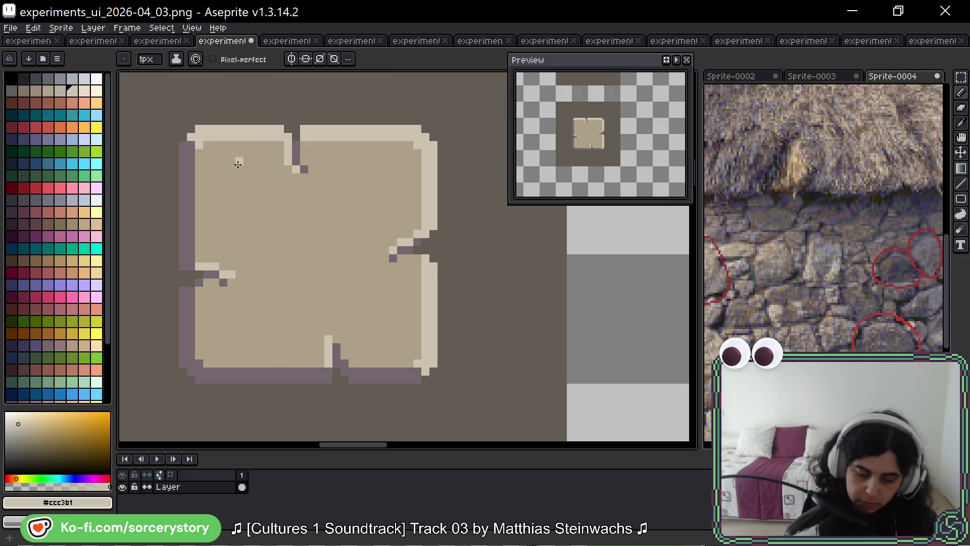
left_click_drag(257, 218, 272, 210)
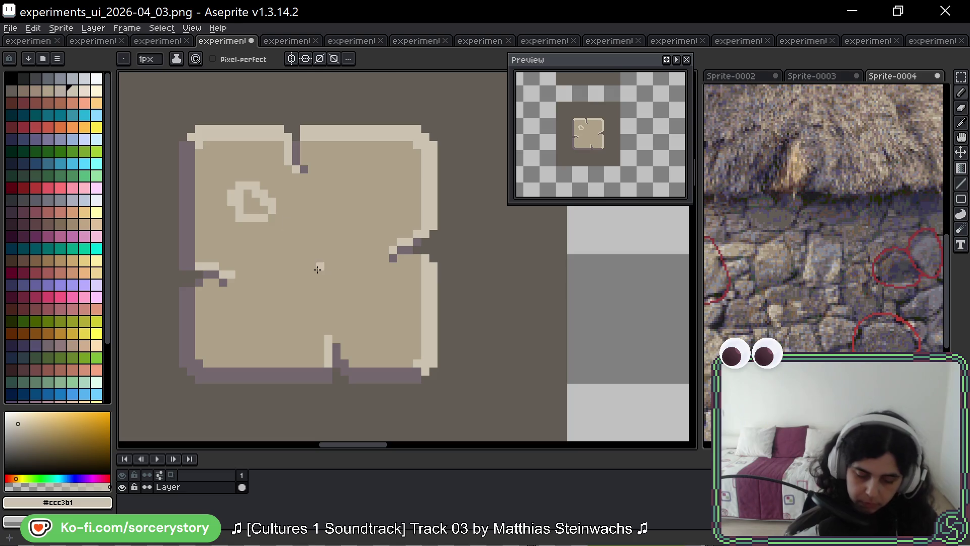
left_click(281, 210, "alt")
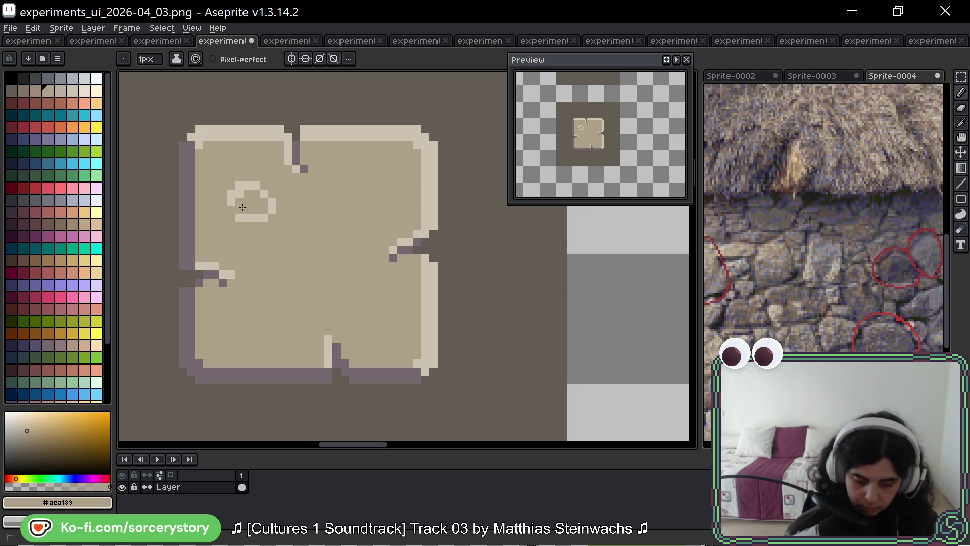
left_click(234, 191, "alt")
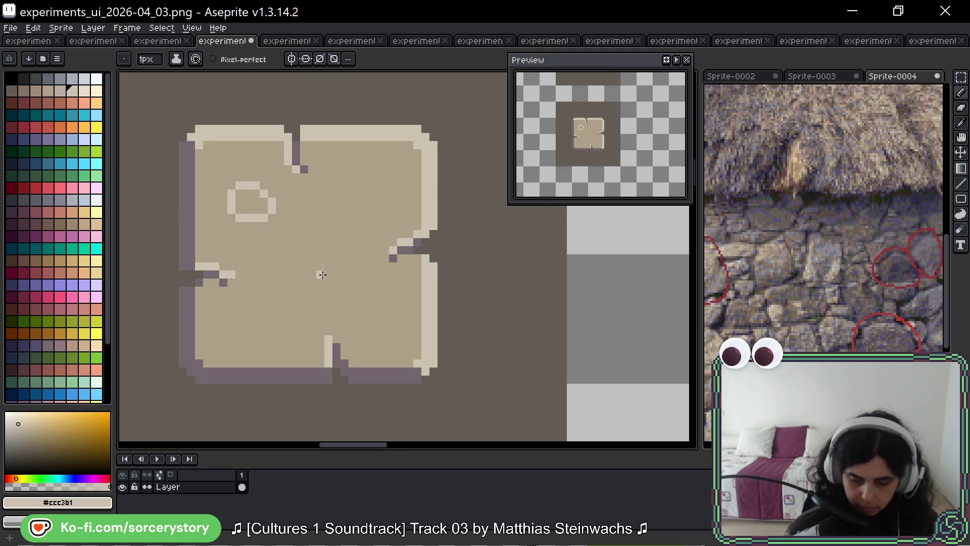
left_click(299, 154, "alt")
mouse_move(236, 185)
left_mouse_down()
mouse_move(269, 196)
mouse_move(276, 230)
left_mouse_up()
left_click(231, 193)
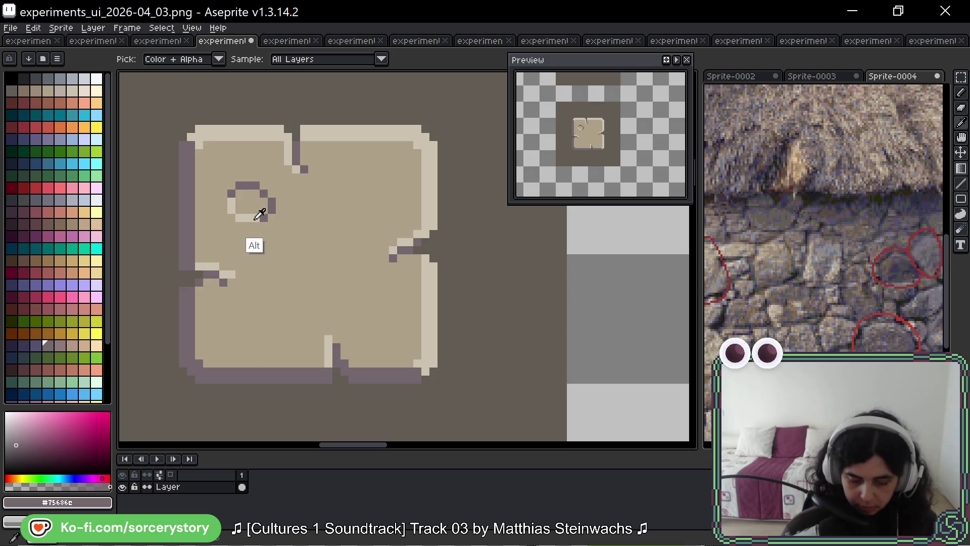
Step: Draw a second light ring at upper right with a tan centre, closing its right edge
left_click(254, 219, "alt")
mouse_move(376, 201)
left_mouse_down()
mouse_move(371, 182)
mouse_move(389, 208)
mouse_move(377, 196)
left_mouse_up()
left_click(374, 172, "alt")
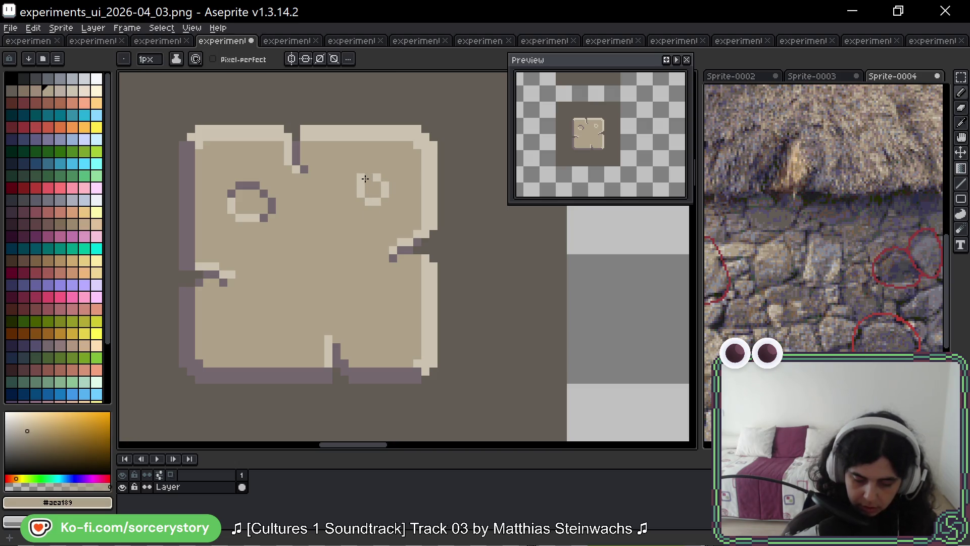
left_click(388, 190, "alt")
left_click_drag(393, 185, 384, 202)
left_click(387, 194, "alt")
left_click(393, 189, "alt")
left_click(384, 177)
left_click(384, 171, "alt")
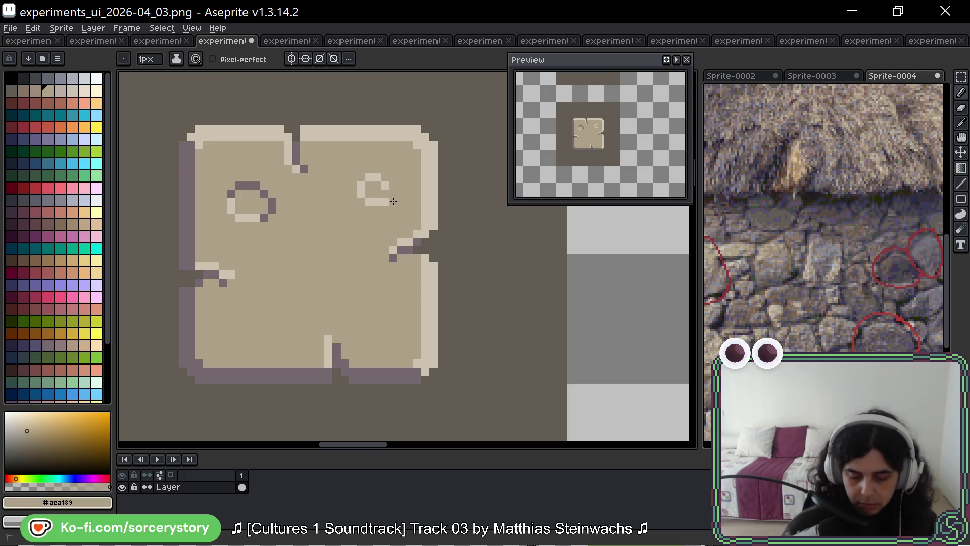
left_click(385, 201)
left_click(385, 184, "alt")
left_click_drag(394, 196, 393, 203)
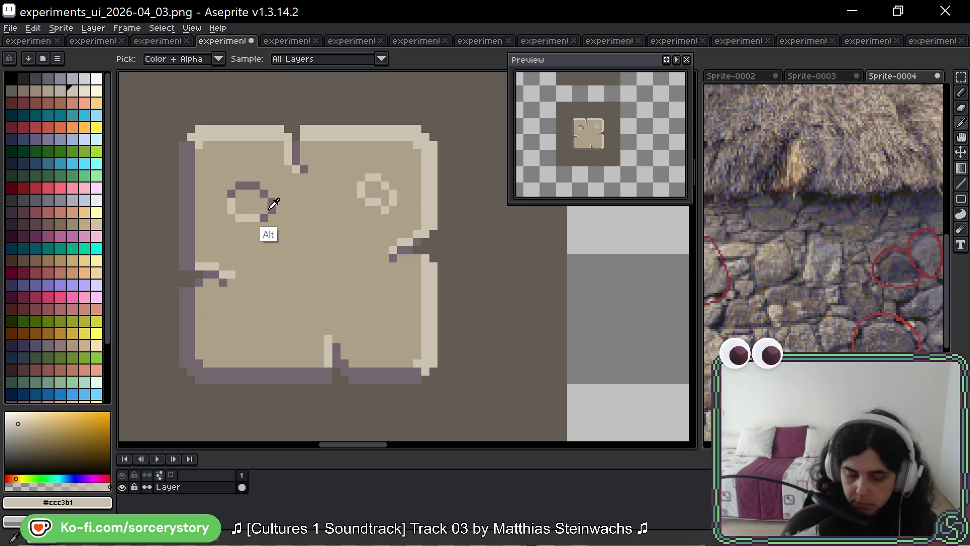
Step: Shade the right ring's top edge and upper corners dark, and repaint its lower-left pixels tan
left_click(271, 201, "alt")
left_click_drag(367, 177, 375, 177)
left_click(360, 186)
left_click(393, 186)
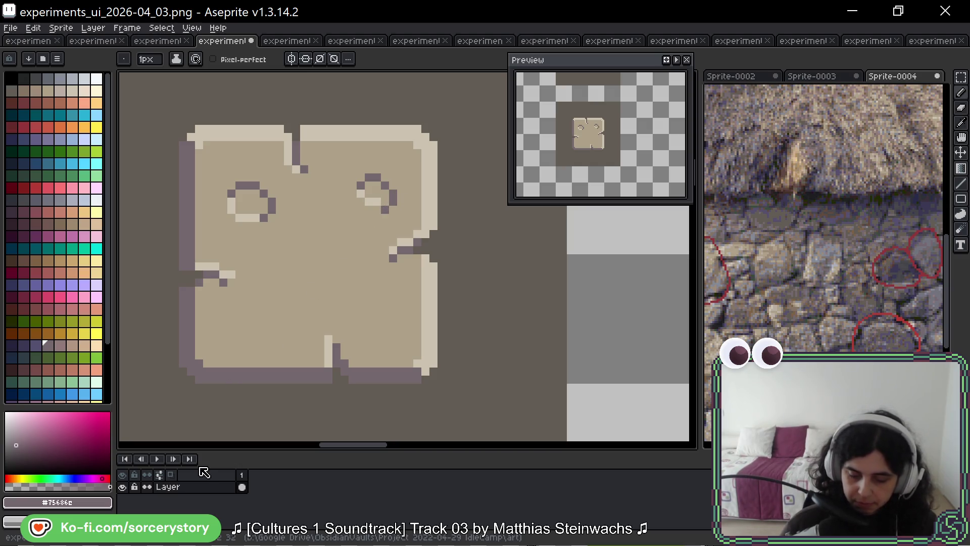
left_click(387, 215, "alt")
left_click(377, 202)
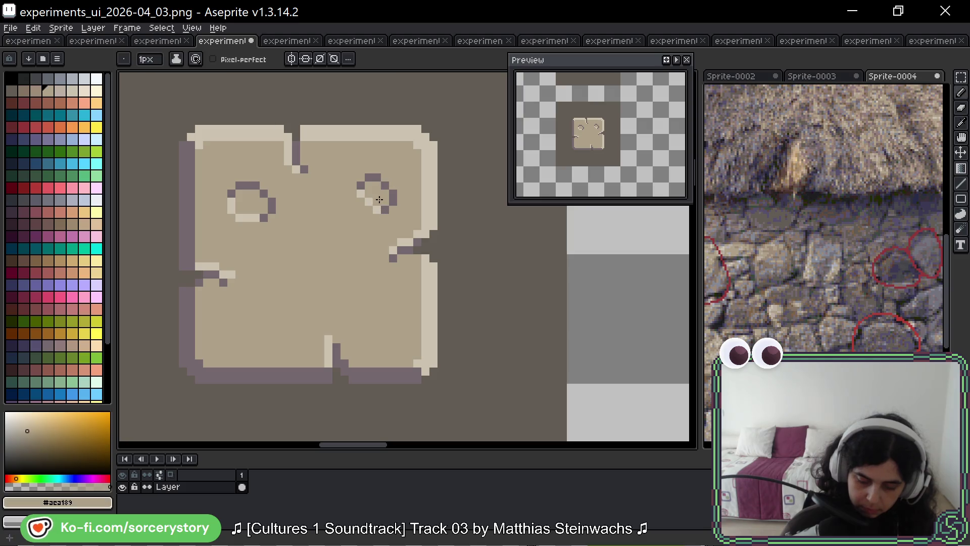
Step: Cover stray light pixels in the right ring and restore its #ccc3b1 highlight pixel
key("alt")
key("alt")
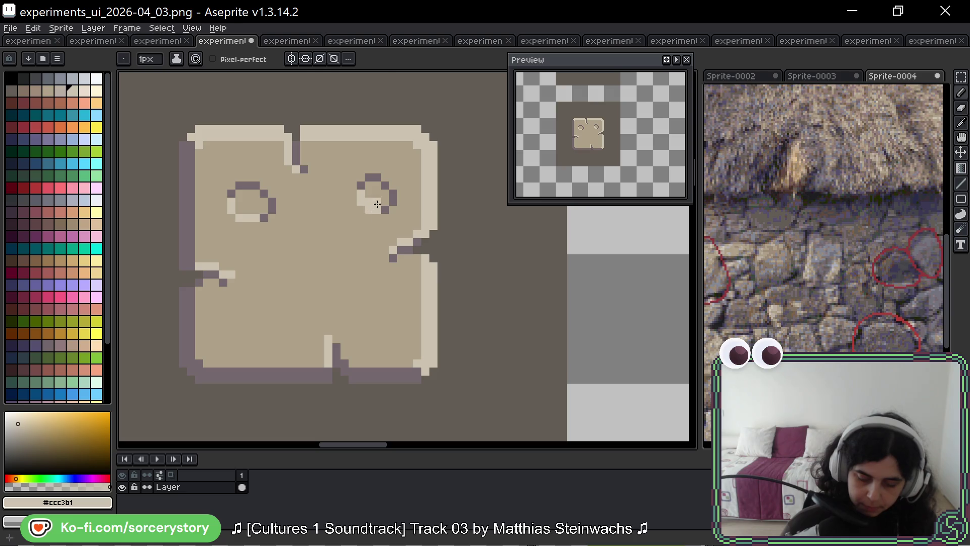
left_click(377, 205, "alt")
left_click(369, 200)
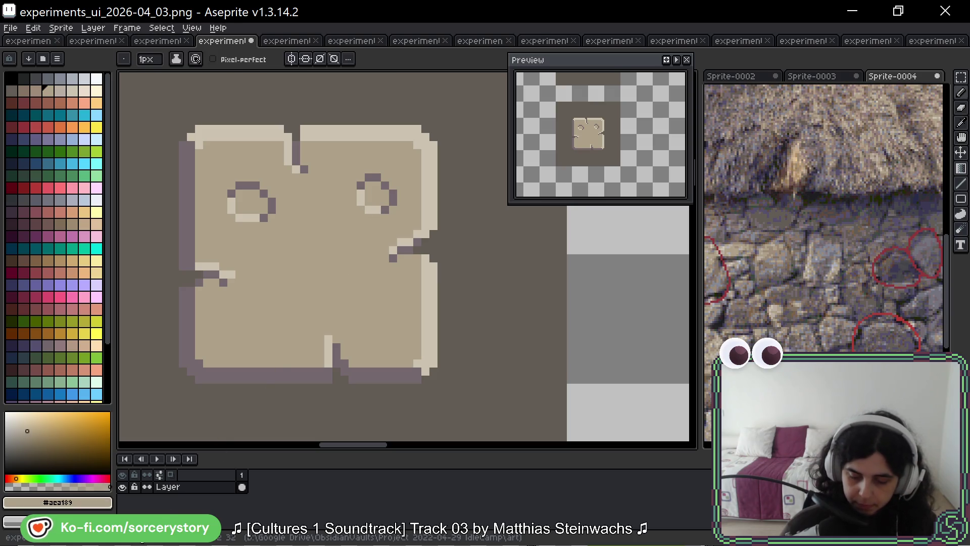
left_click(360, 202)
left_click(370, 203, "alt")
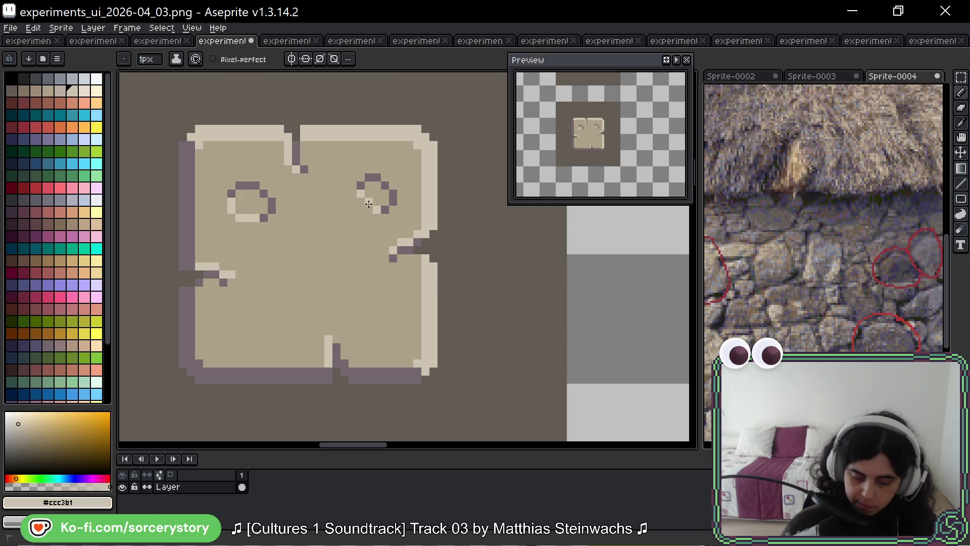
key("v")
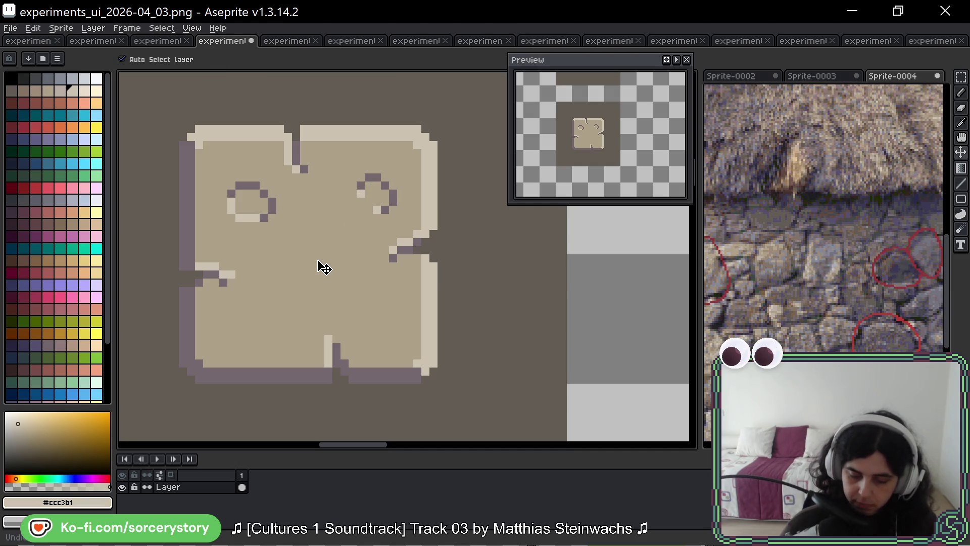
key("b")
left_click(360, 201)
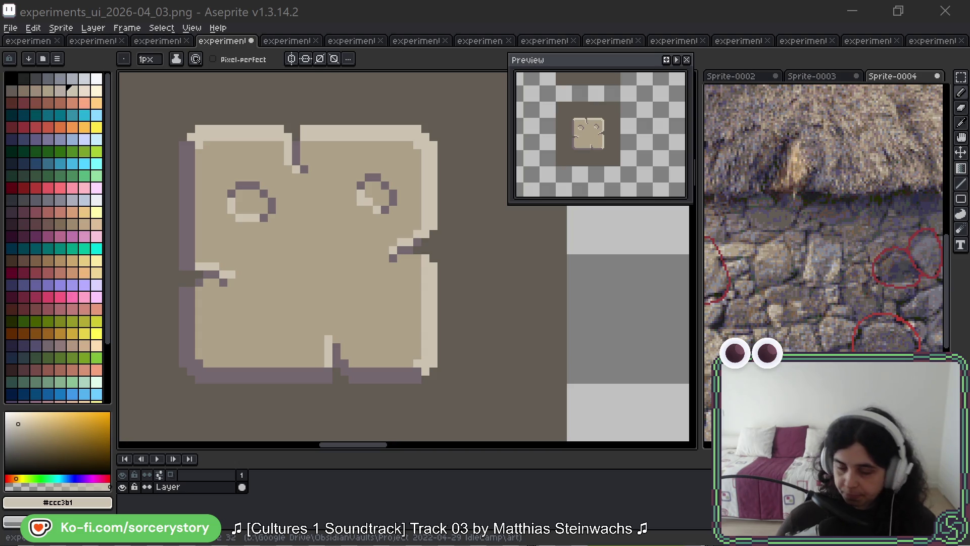
Step: Eyedrop the outline, tan and highlight colours to shade a small lower-right hole, undoing stray dark pixels
mouse_move(362, 298)
left_mouse_down()
mouse_move(353, 271)
mouse_move(389, 269)
mouse_move(396, 280)
left_mouse_up()
key("alt")
left_click(398, 162, "alt")
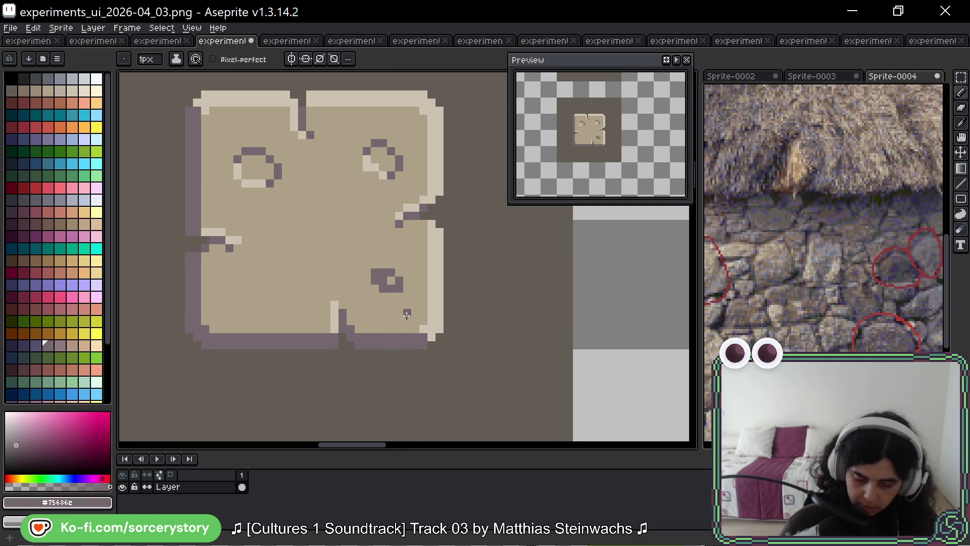
left_click(390, 277, "alt")
key("alt")
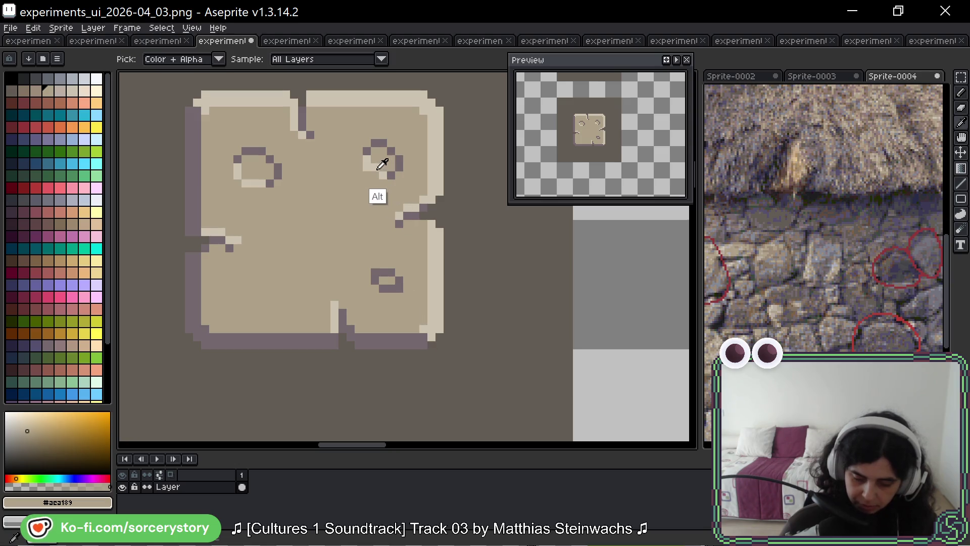
left_click(380, 168, "alt")
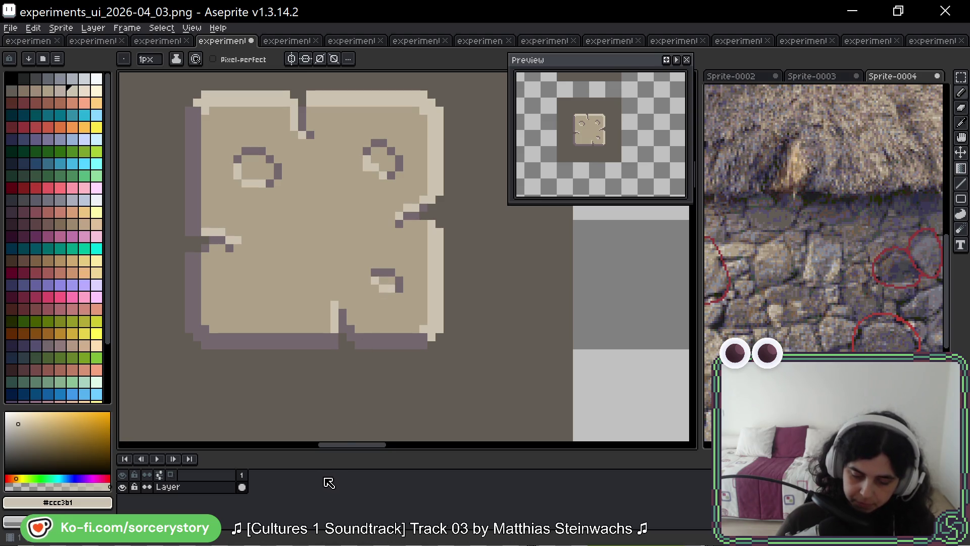
left_click(385, 272, "alt")
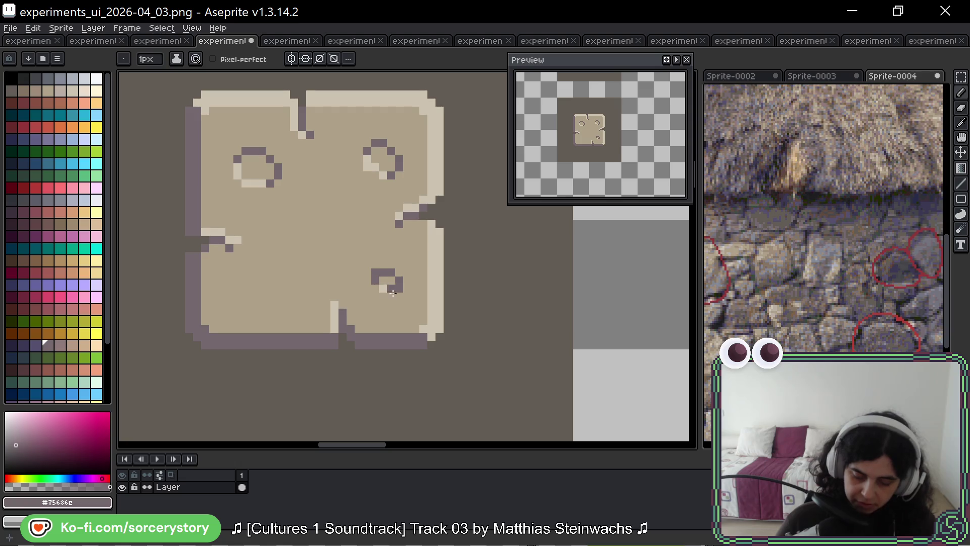
key("ctrl+z")
key("ctrl+z")
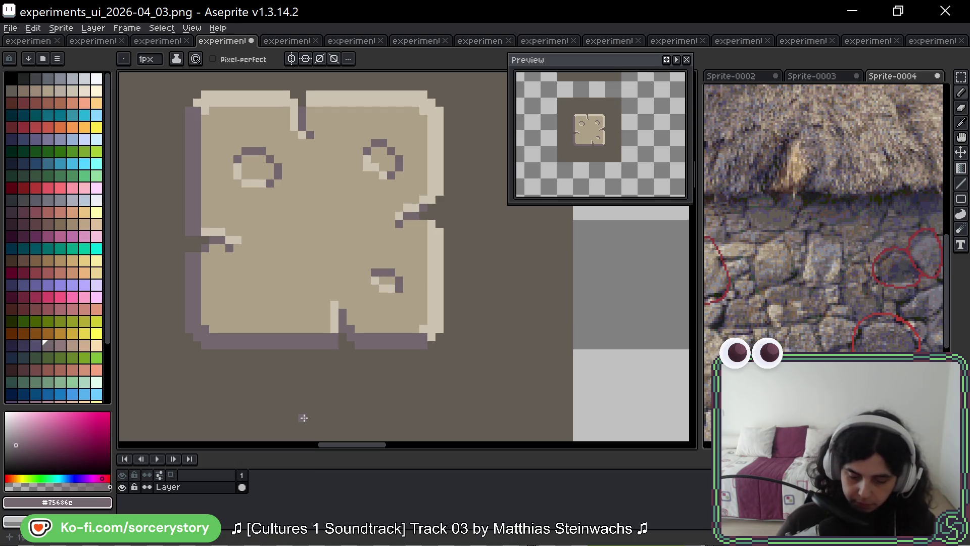
Step: Draw the lower-left hole with a curved light highlight, tidy stray pixels, and add its dark rim
left_click(372, 159, "alt")
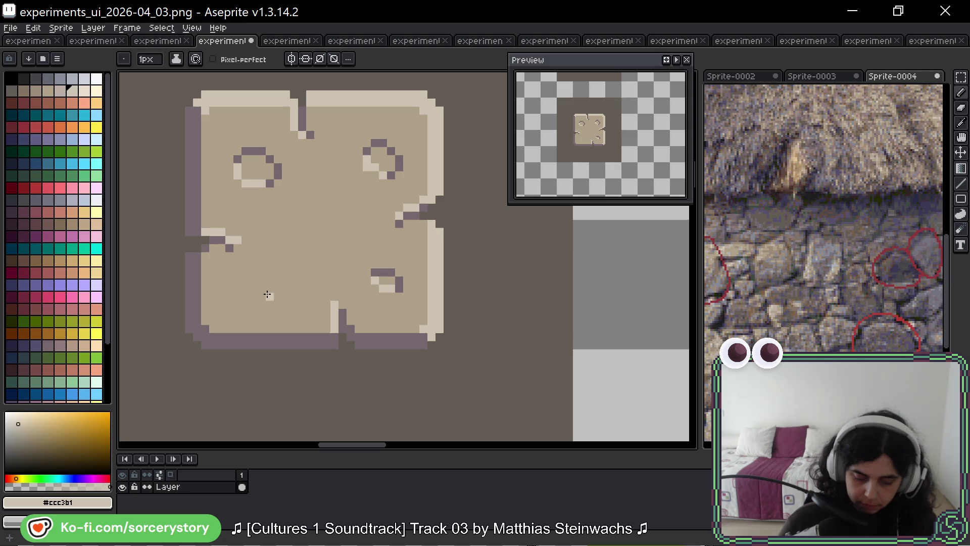
left_click_drag(268, 294, 295, 283)
left_click(282, 278, "alt")
left_click(273, 296)
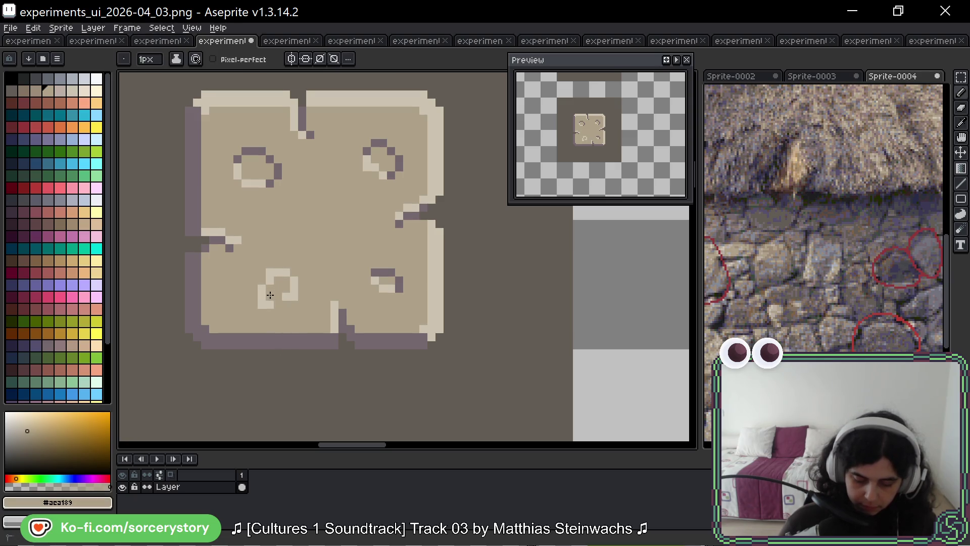
left_click(296, 284, "alt")
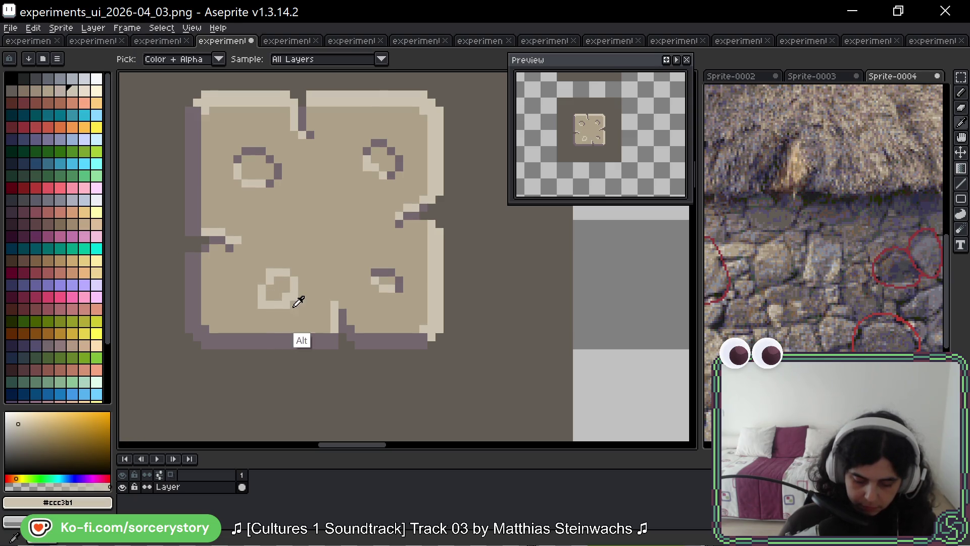
left_click(288, 282, "alt")
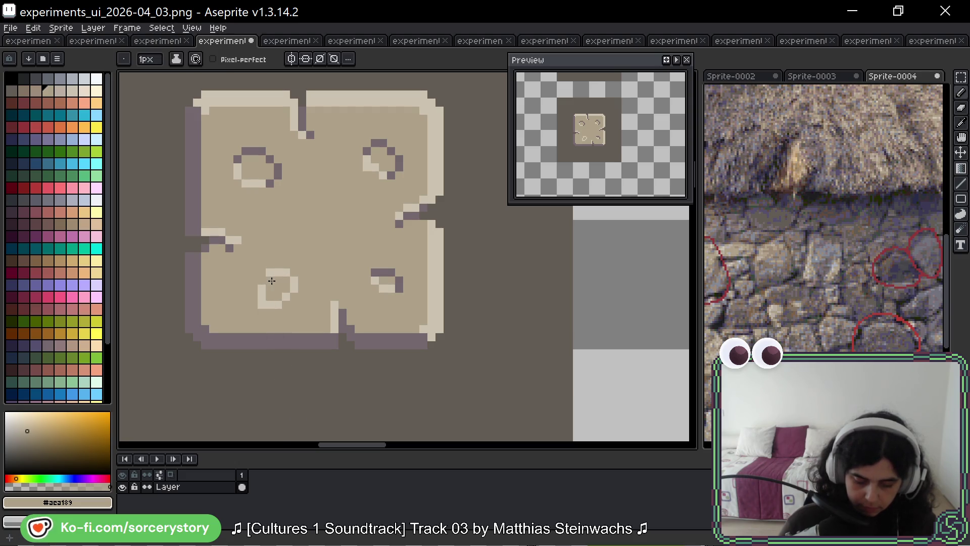
left_click(265, 278, "alt")
left_click(271, 298, "alt")
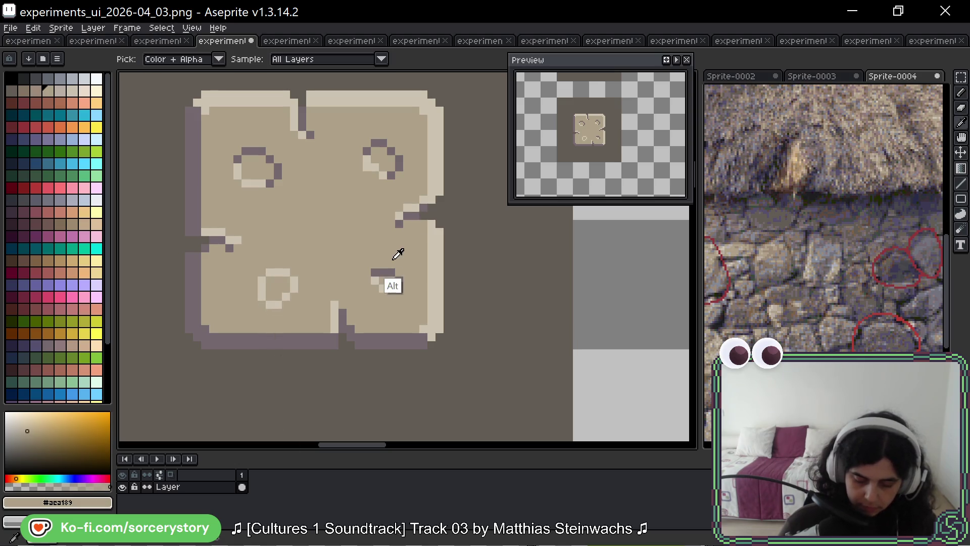
left_click(397, 283, "alt")
left_click_drag(269, 273, 294, 279)
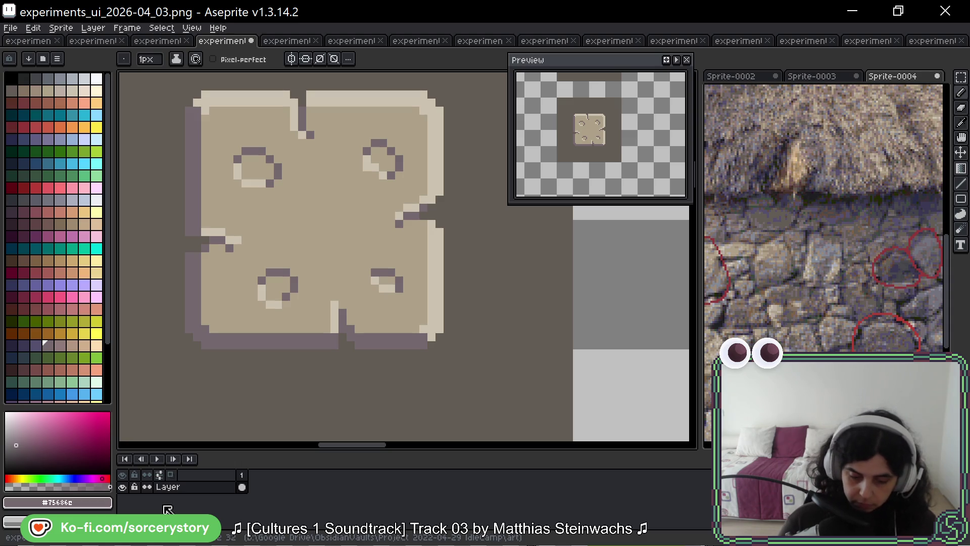
Step: Magic-wand select the top-left plain tile and drag it next to the four-holed cracked tile
scroll(422, 158, "down", 2)
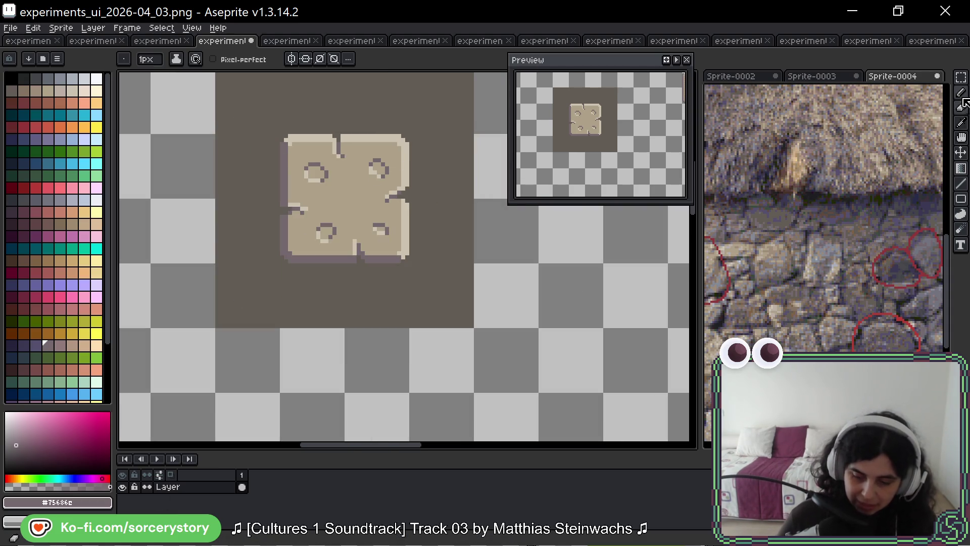
left_click(961, 77)
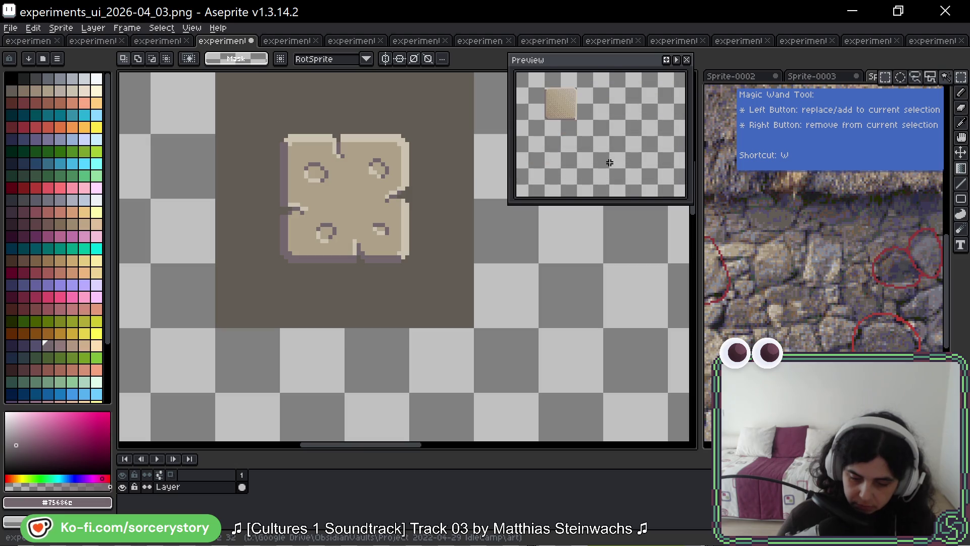
scroll(366, 283, "down", 1)
scroll(366, 283, "down", 2)
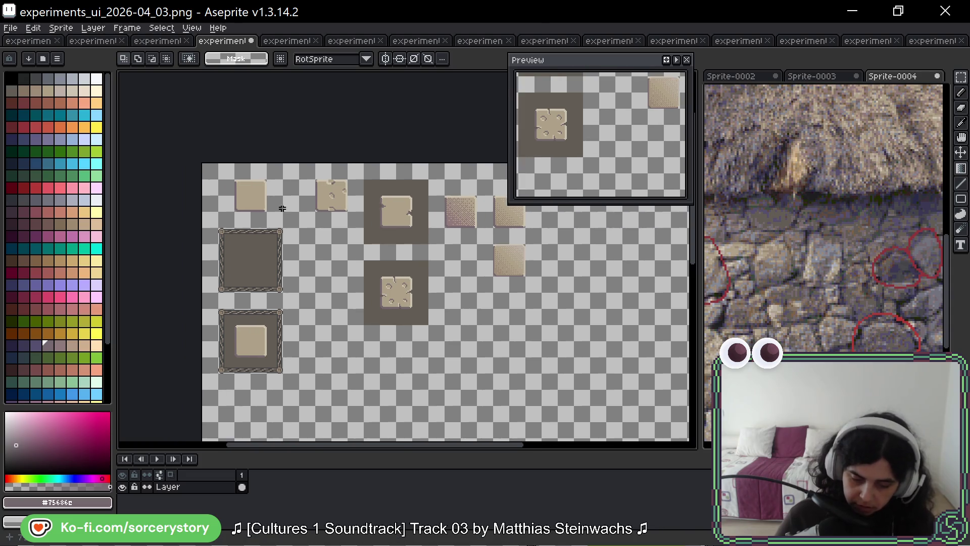
scroll(264, 199, "up", 3)
left_click_drag(147, 145, 143, 135)
left_click(143, 135)
mouse_move(213, 210)
left_mouse_down()
mouse_move(693, 396)
mouse_move(684, 448)
mouse_move(134, 435)
mouse_move(401, 379)
mouse_move(506, 101)
mouse_move(578, 174)
mouse_move(262, 176)
mouse_move(545, 243)
left_mouse_up()
key("Return")
scroll(411, 255, "up", 2)
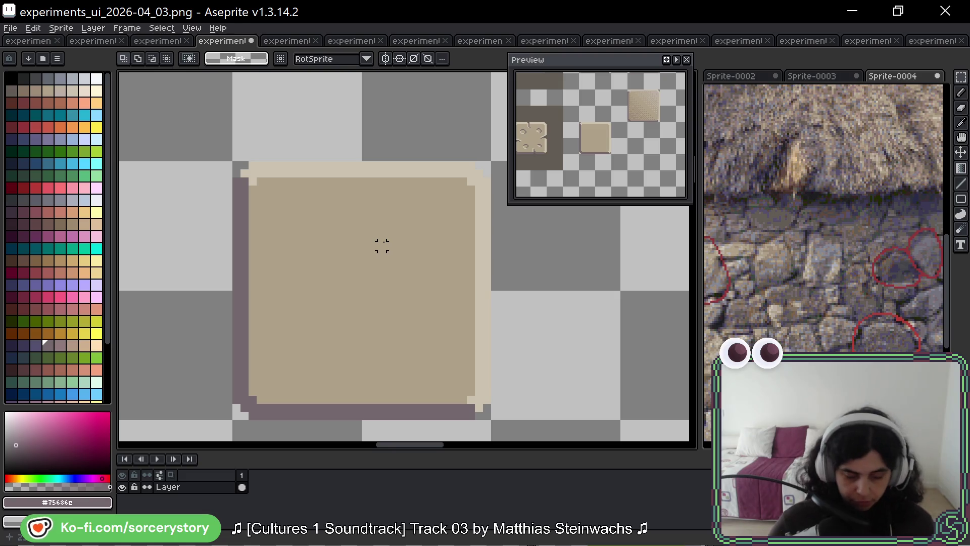
Step: Pencil a light diagonal crack across the tile's upper-left area with a dark shadow line beside it
key("b")
left_click(343, 168, "alt")
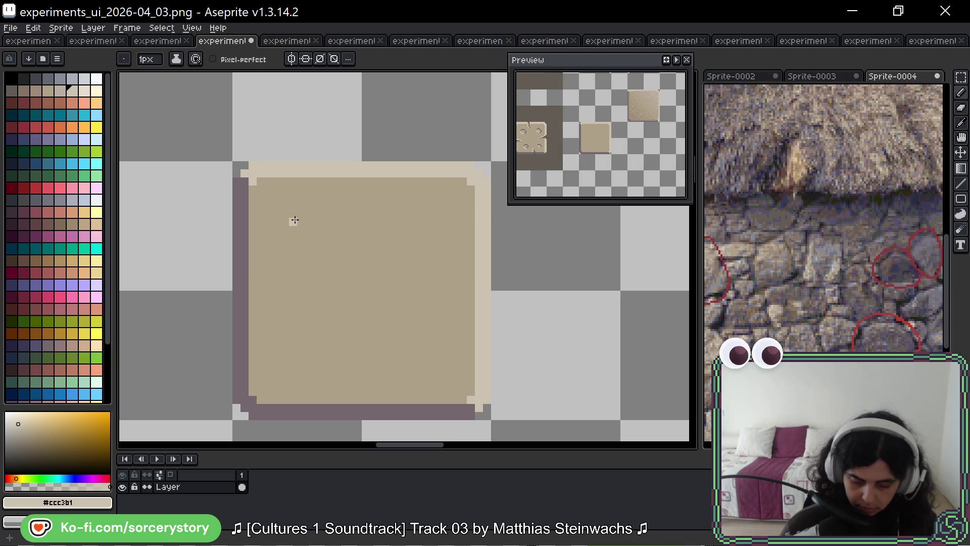
left_click_drag(295, 222, 354, 293)
left_click_drag(299, 216, 358, 295)
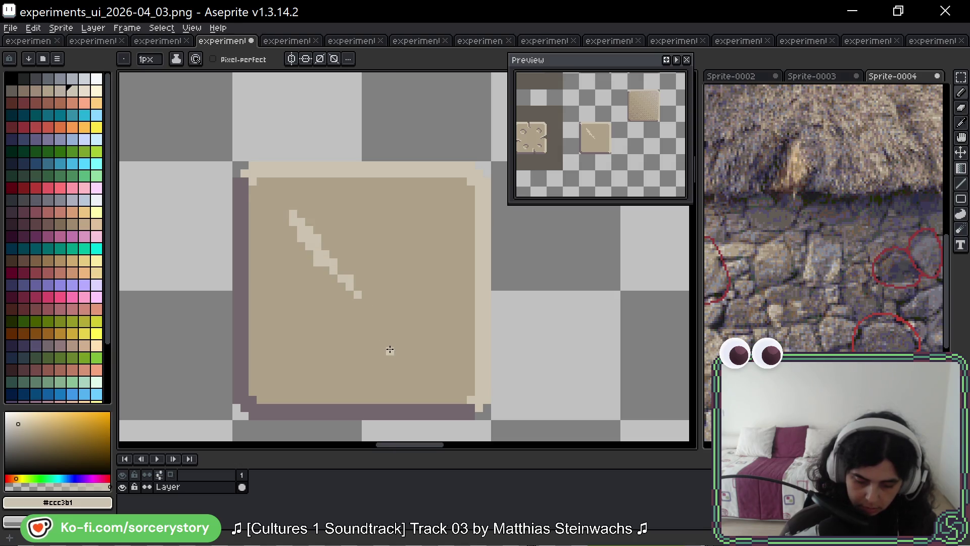
left_click(243, 253, "alt")
left_click_drag(294, 214, 372, 311)
key("ctrl+z")
left_click_drag(301, 213, 368, 301)
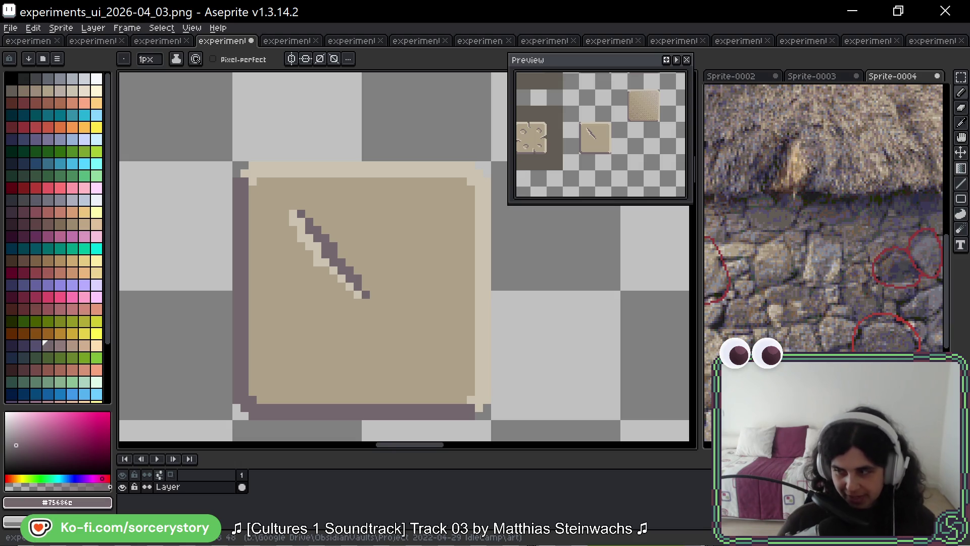
Step: Try a bent light-and-dark stroke down the tile's right side, then undo it
left_click(318, 249, "alt")
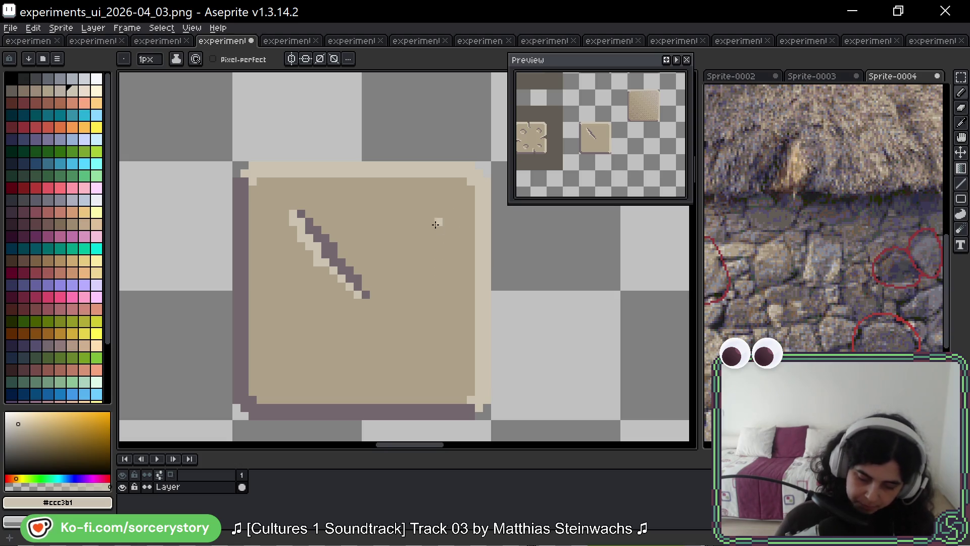
left_click_drag(435, 225, 430, 287)
key("ctrl+z")
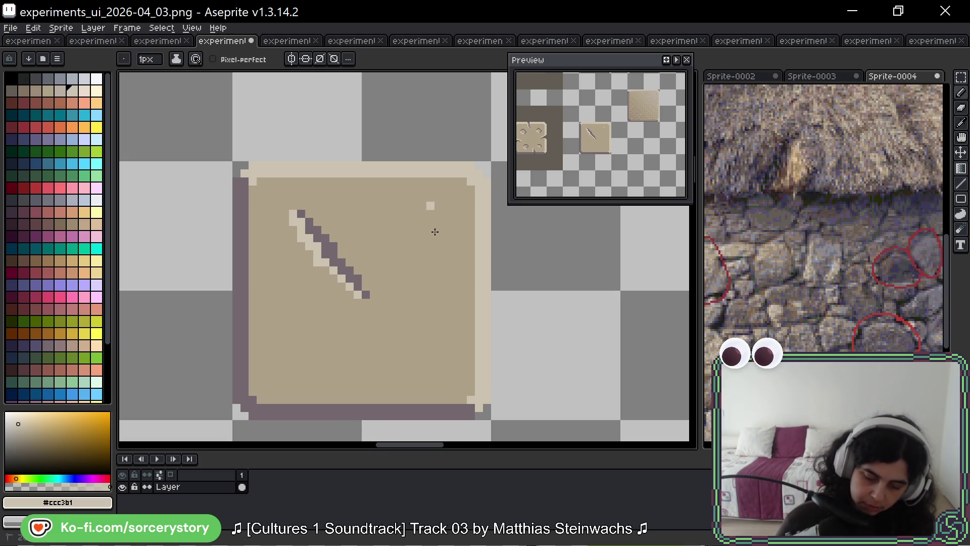
left_click_drag(430, 207, 439, 354)
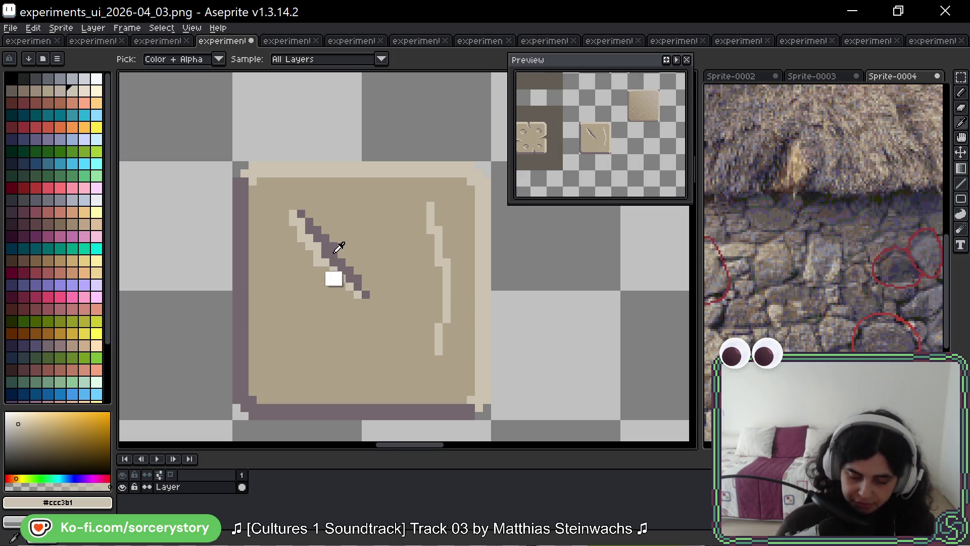
left_click(334, 275, "alt")
mouse_move(433, 198)
left_mouse_down()
mouse_move(454, 335)
mouse_move(446, 354)
left_mouse_up()
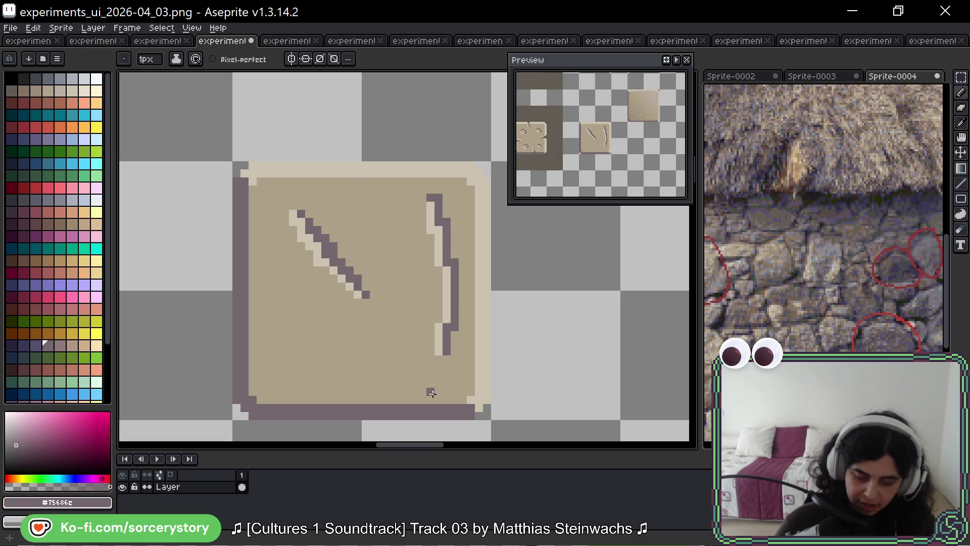
left_click(444, 215, "alt")
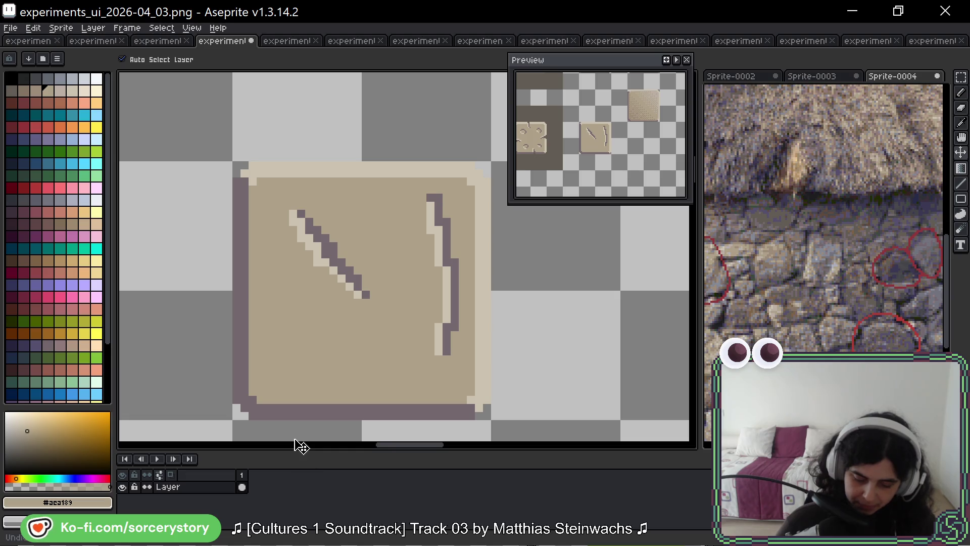
key("ctrl+z")
key("ctrl+z")
key("ctrl+z")
left_click(332, 276, "alt")
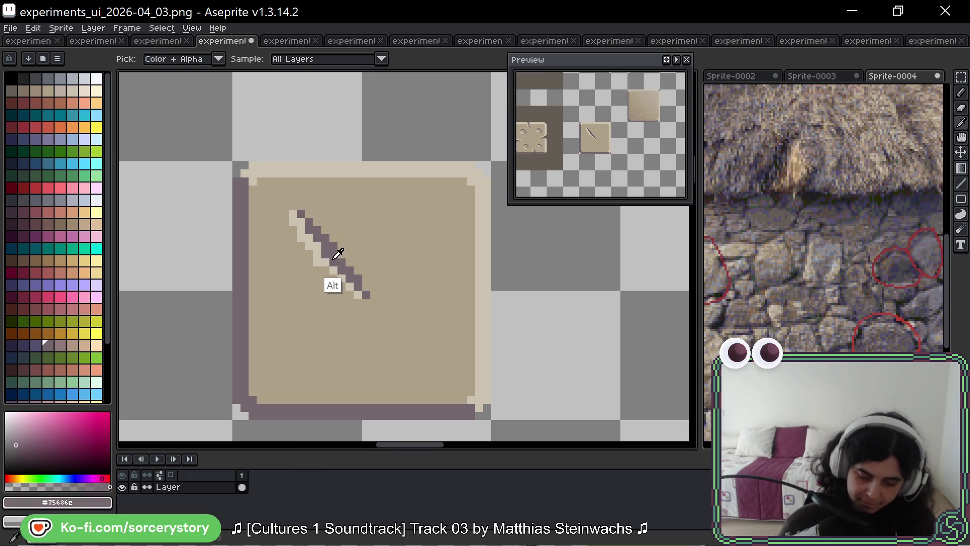
Step: Add a second dark crack and a thicker lower-left diagonal, each with a light highlight
left_click_drag(449, 250, 383, 344)
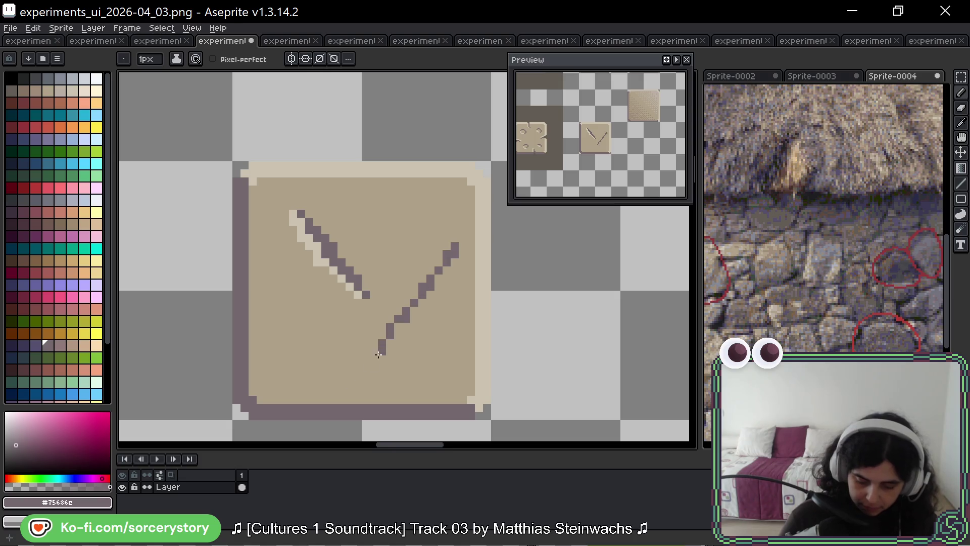
left_click(345, 276, "alt")
left_click_drag(446, 237, 374, 342)
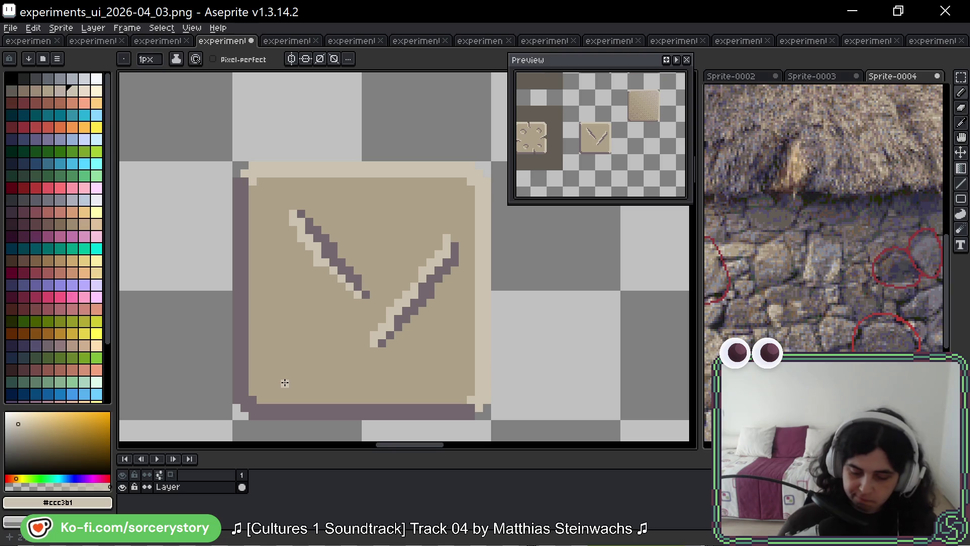
key("alt")
left_click(349, 261, "alt")
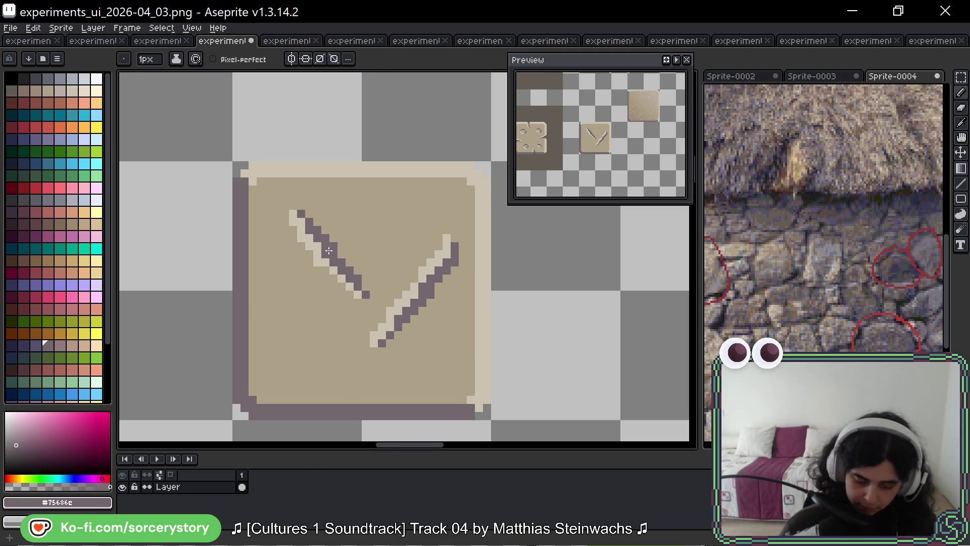
left_click_drag(292, 276, 340, 334)
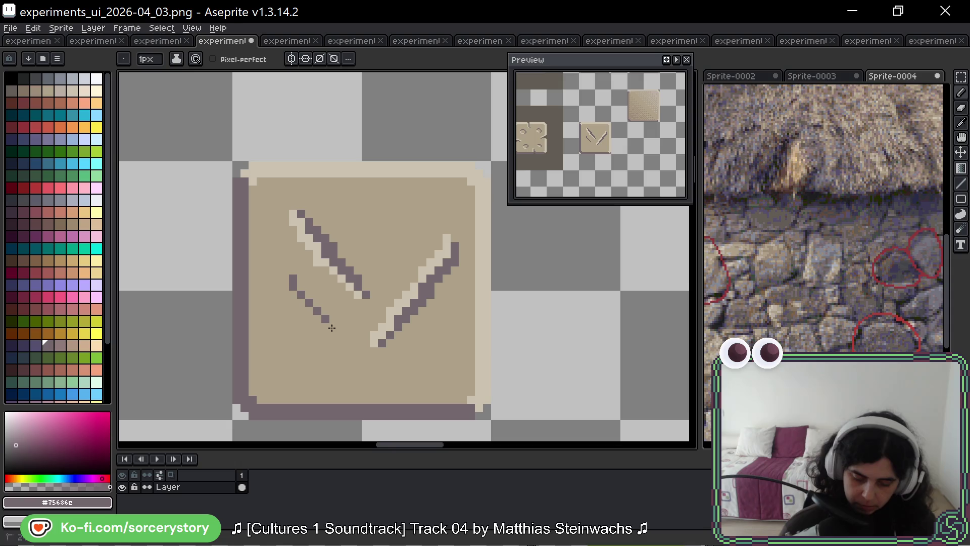
key("ctrl+z")
left_click_drag(298, 276, 342, 328)
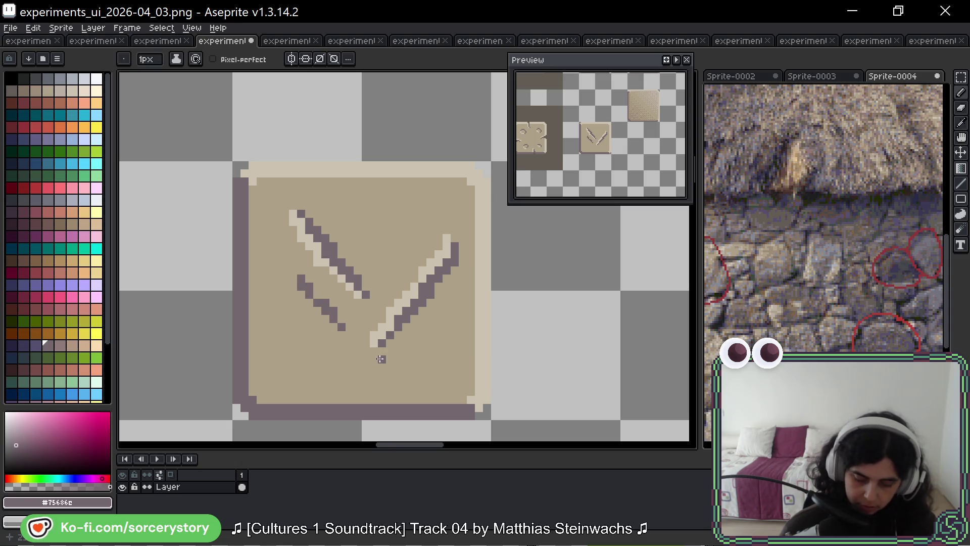
left_click(323, 254, "alt")
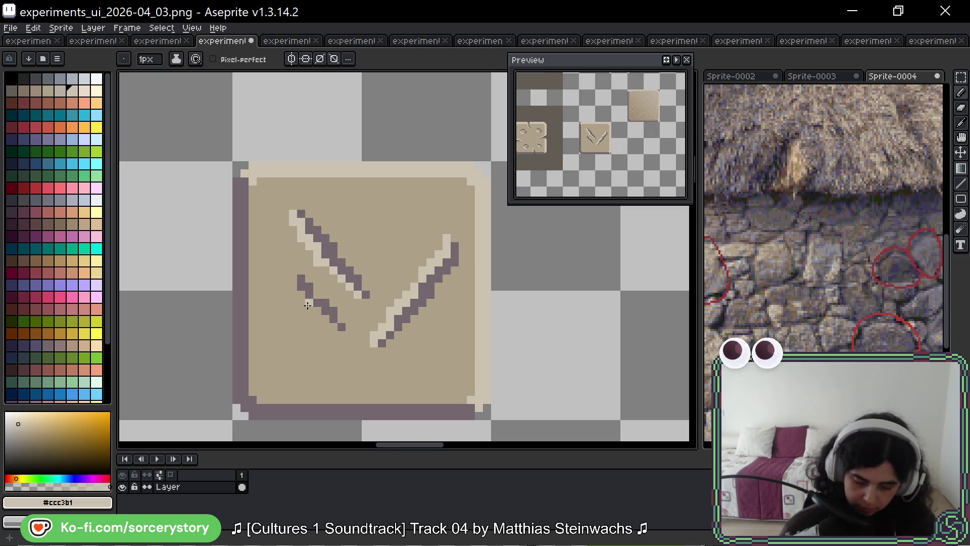
left_click_drag(301, 295, 335, 335)
left_click(358, 338, "alt")
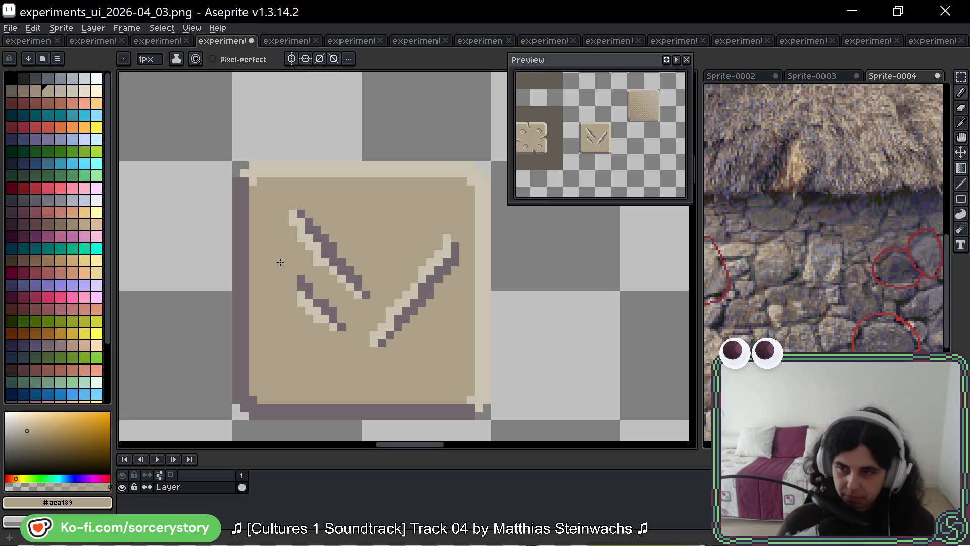
Step: Start the top horizontal groove: a light highlight line with a shortened dark line above it
left_click_drag(468, 329, 464, 289)
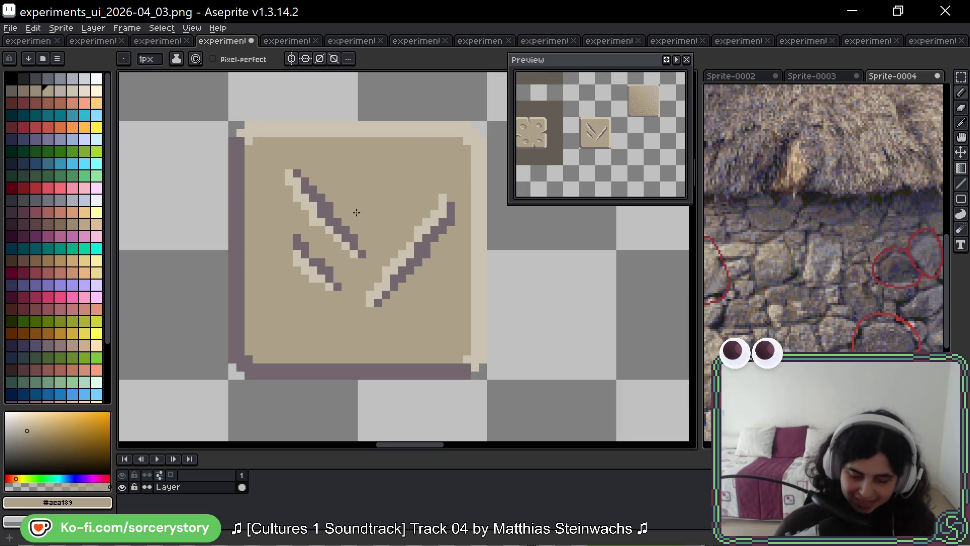
left_click(331, 202, "alt")
left_click(363, 174)
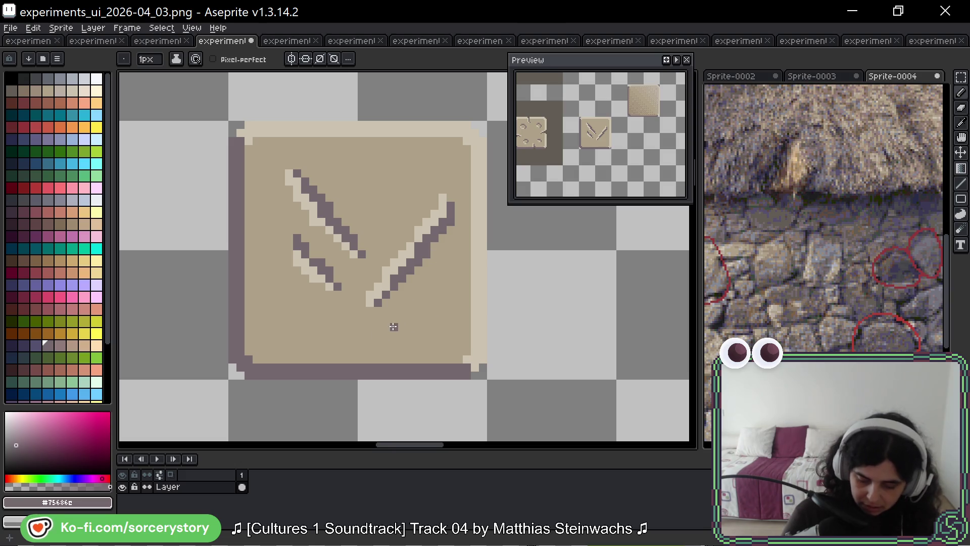
left_click(306, 268, "alt")
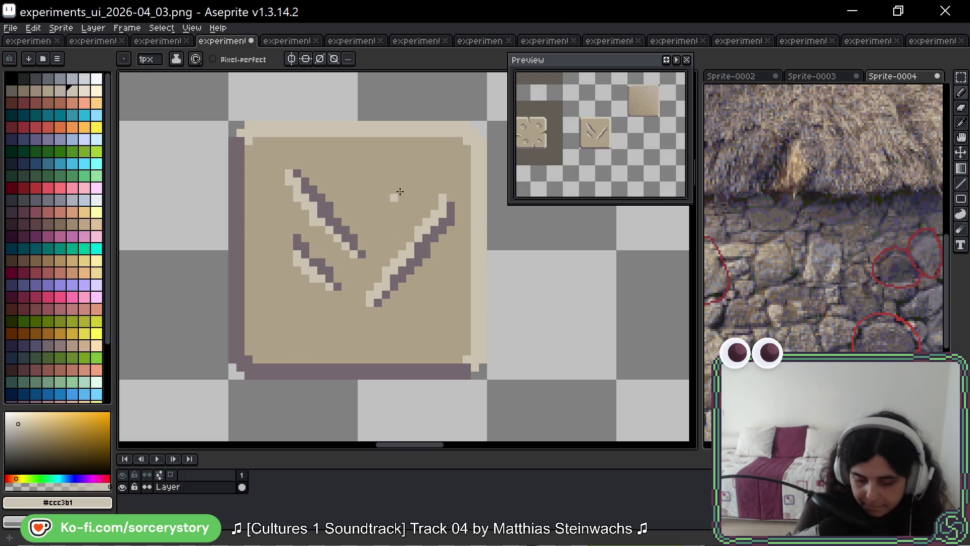
left_click_drag(359, 180, 355, 217)
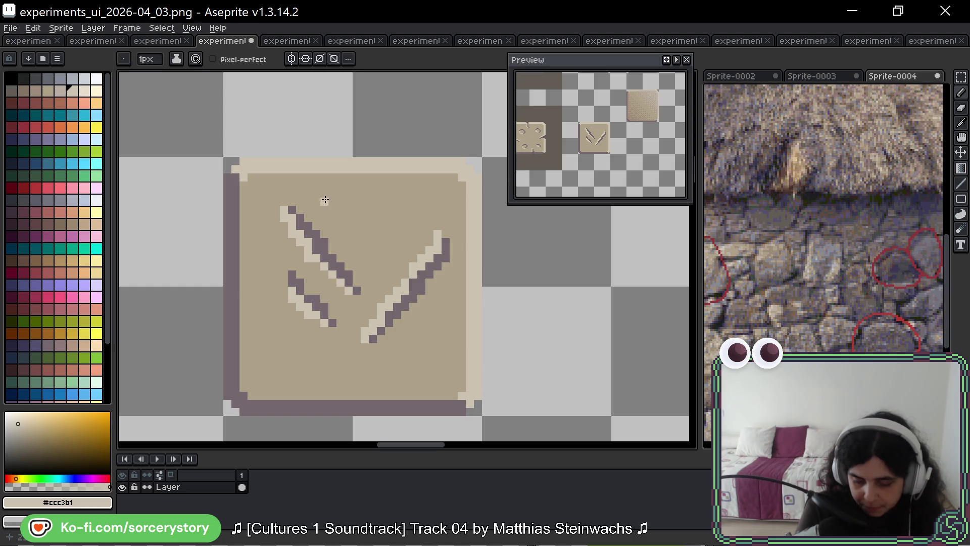
left_click(413, 208, "shift")
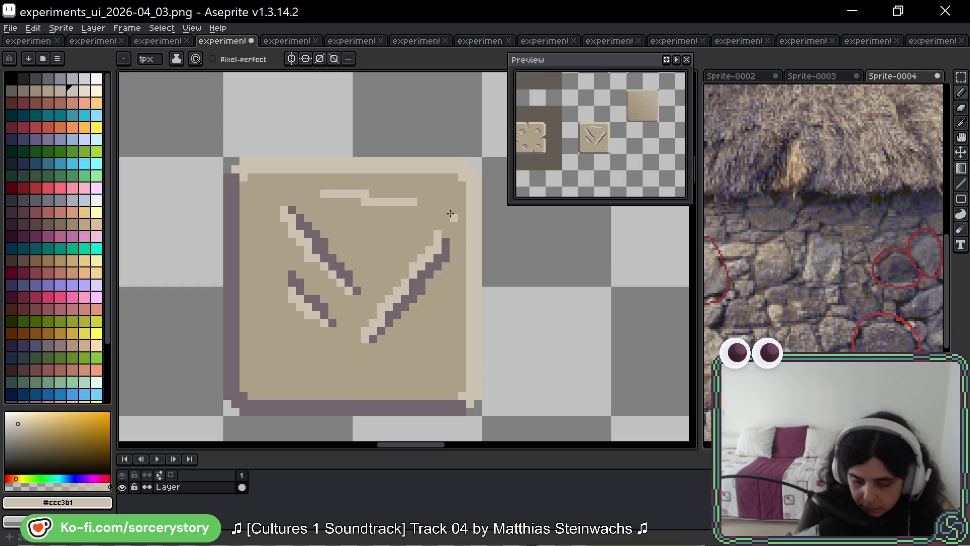
left_click(329, 255, "alt")
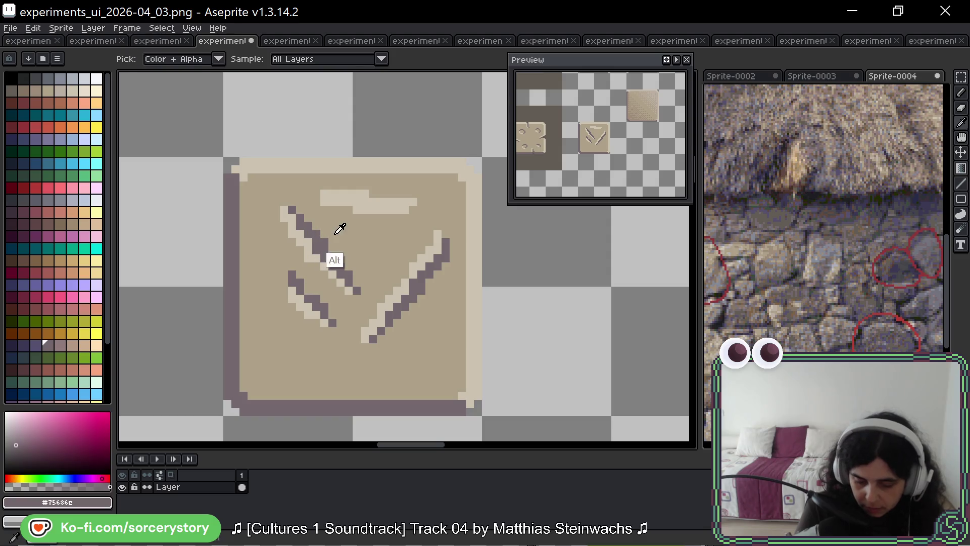
left_click_drag(316, 193, 416, 194)
key("ctrl+z")
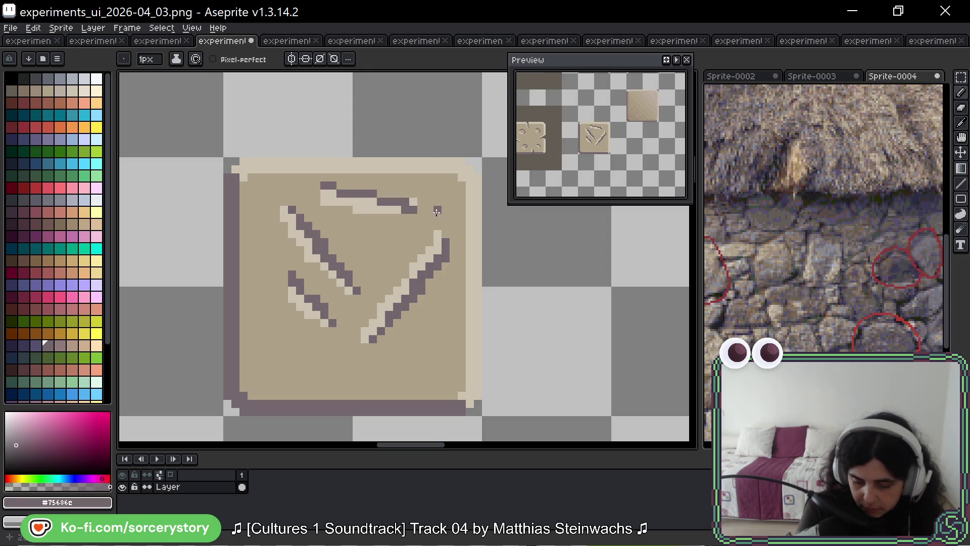
left_click_drag(320, 193, 401, 193)
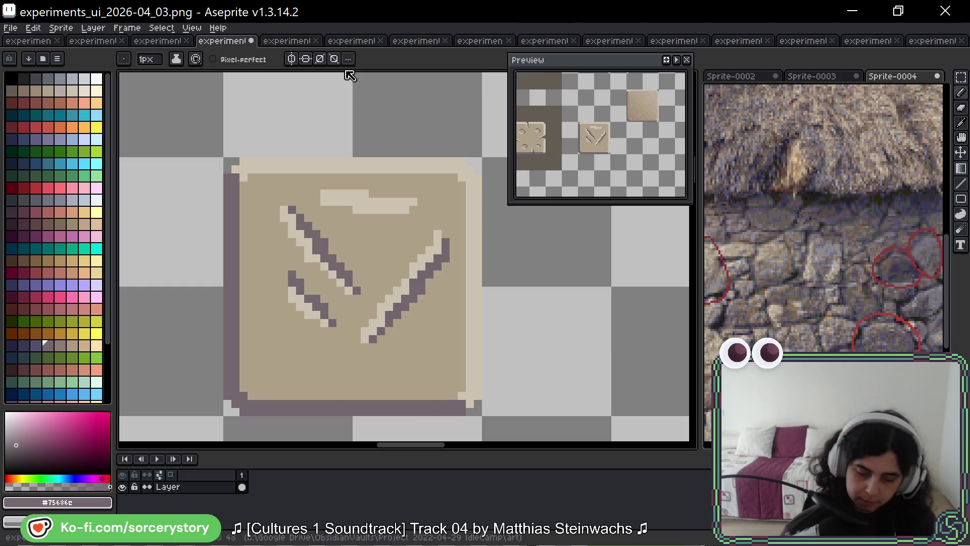
Step: Reshape the dark groove toward the tile's right edge and paint out a stray dark pixel in beige
scroll(481, 212, "up", 2)
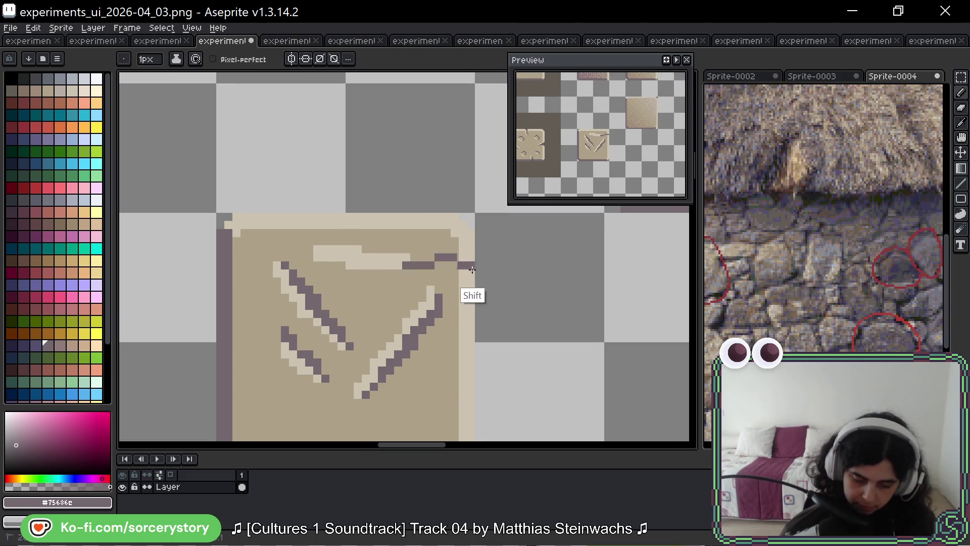
mouse_move(320, 245)
left_mouse_down()
mouse_move(389, 250)
mouse_move(417, 265)
left_mouse_up()
key("ctrl+z")
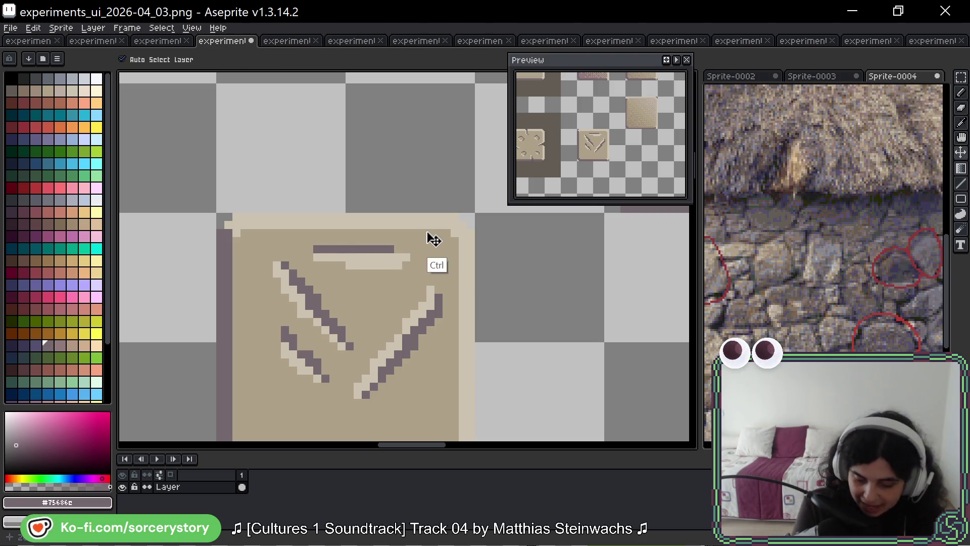
left_click_drag(317, 240, 414, 258)
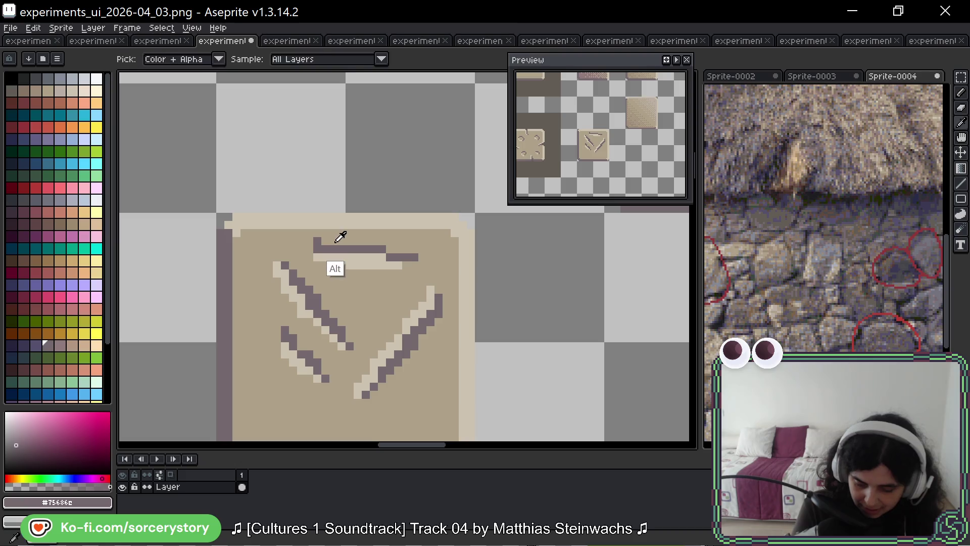
left_click(363, 235, "alt")
left_click(317, 240)
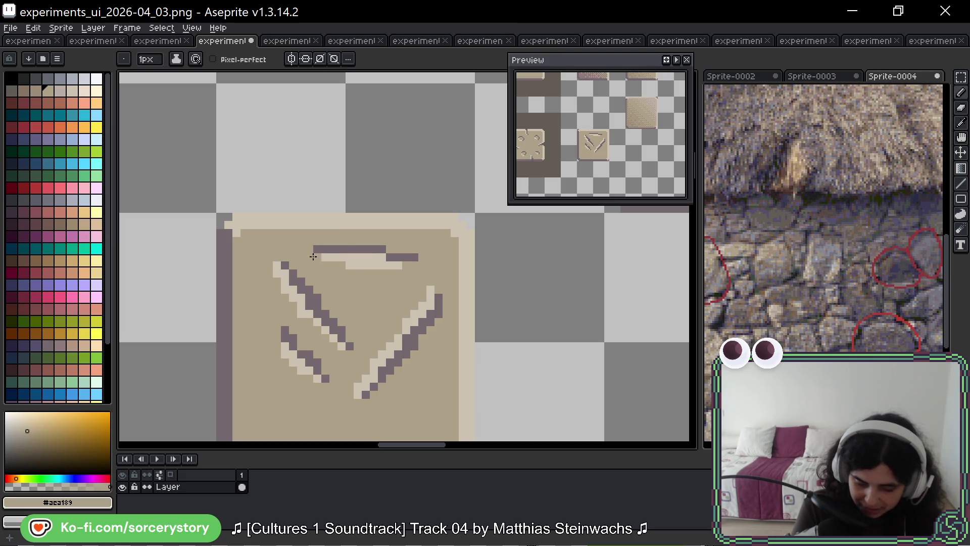
left_click(353, 247, "alt")
left_click_drag(348, 257, 421, 264)
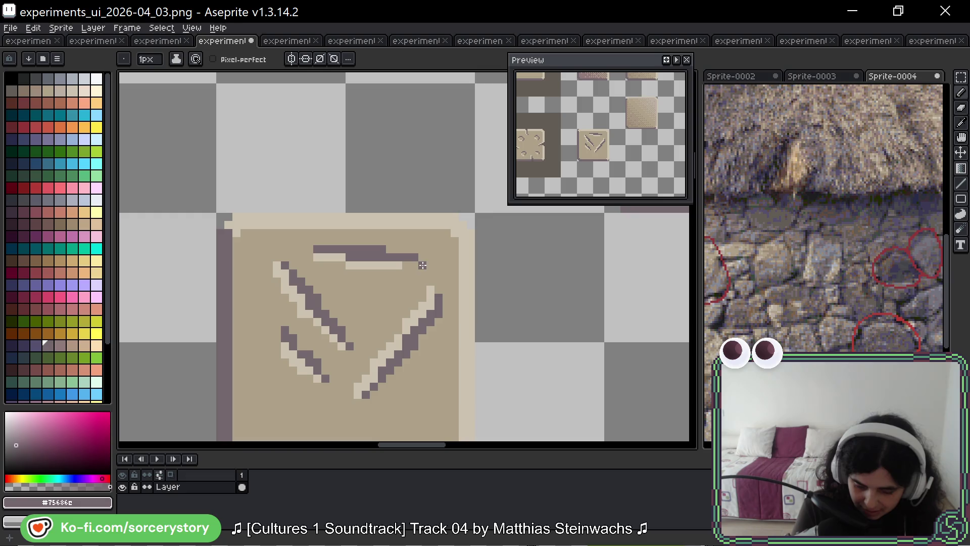
key("ctrl+z")
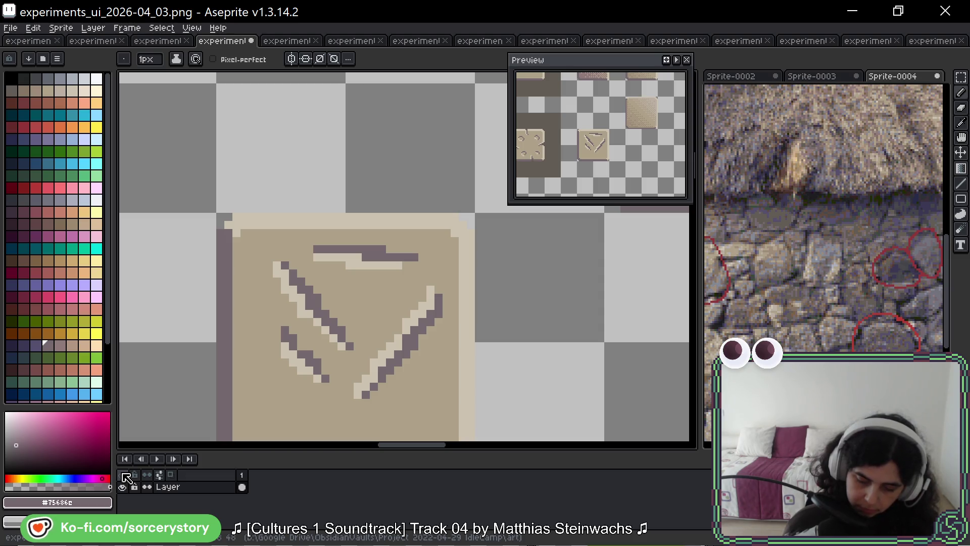
left_click_drag(430, 357, 279, 411)
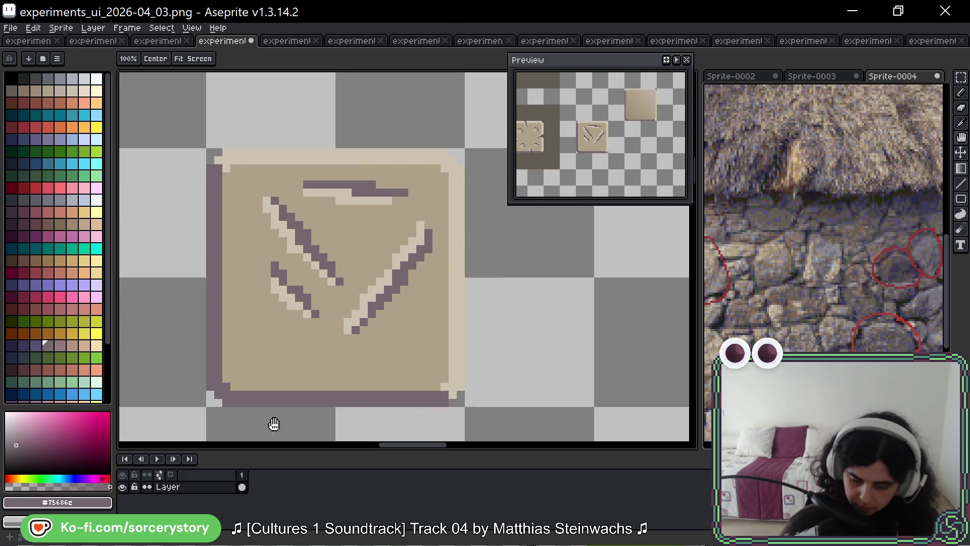
Step: Draw a short light diagonal at lower right with a redrawn dark shadow, then switch to experiments_ui_2026-04_02.png
left_click(382, 199, "alt")
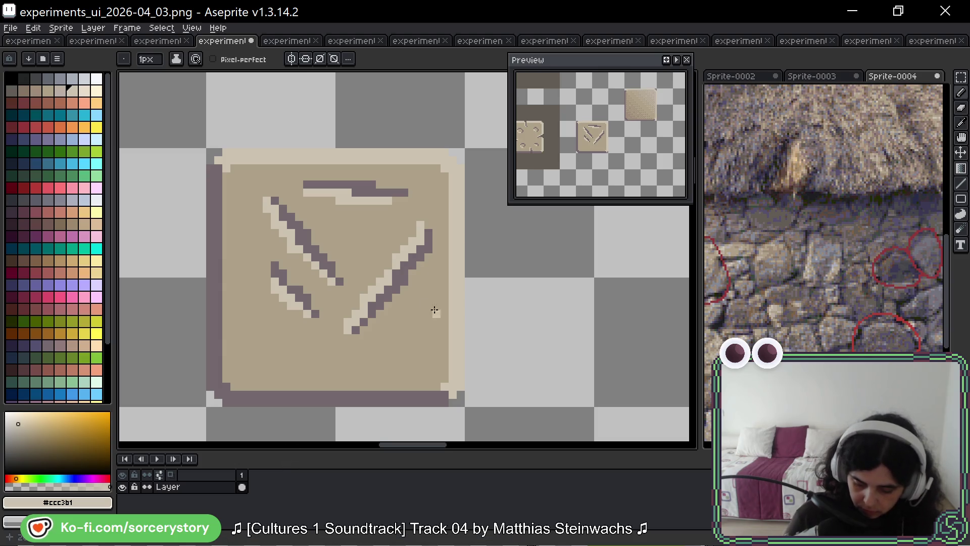
left_click_drag(432, 311, 386, 352)
left_click(401, 277, "alt")
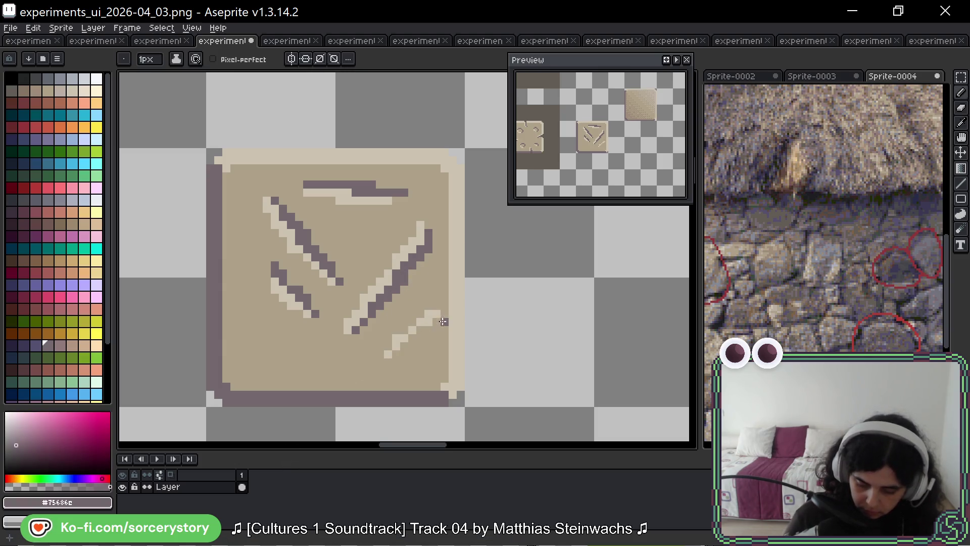
left_click_drag(437, 317, 392, 350)
key("ctrl+z")
key("ctrl+z")
left_click_drag(435, 322, 396, 355)
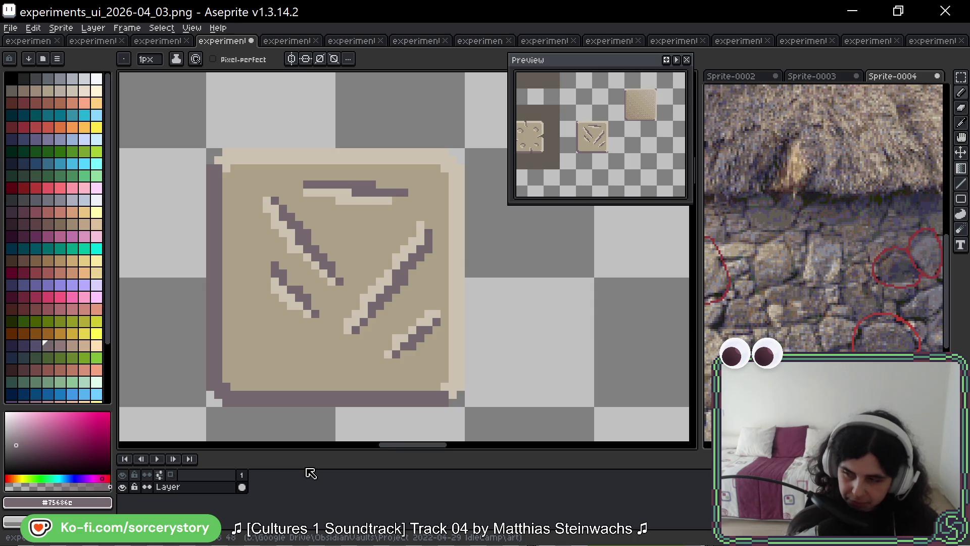
mouse_move(418, 180)
left_mouse_down()
mouse_move(399, 265)
mouse_move(394, 187)
left_mouse_up()
left_click(162, 40)
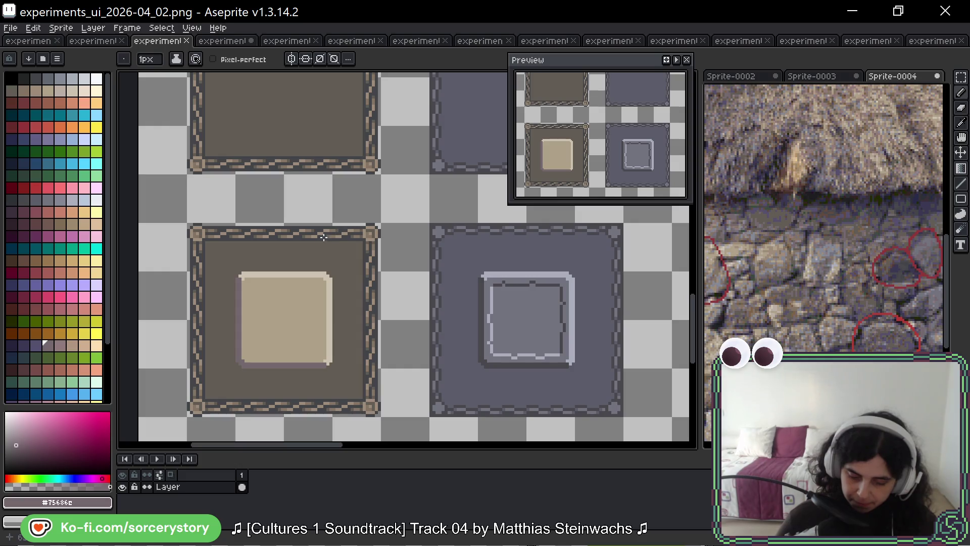
Step: On experiments_ui_2026-04_03.png, zoom and pan across the cross-shaped tile and the tiles above it
left_click(222, 40)
scroll(295, 200, "down", 1)
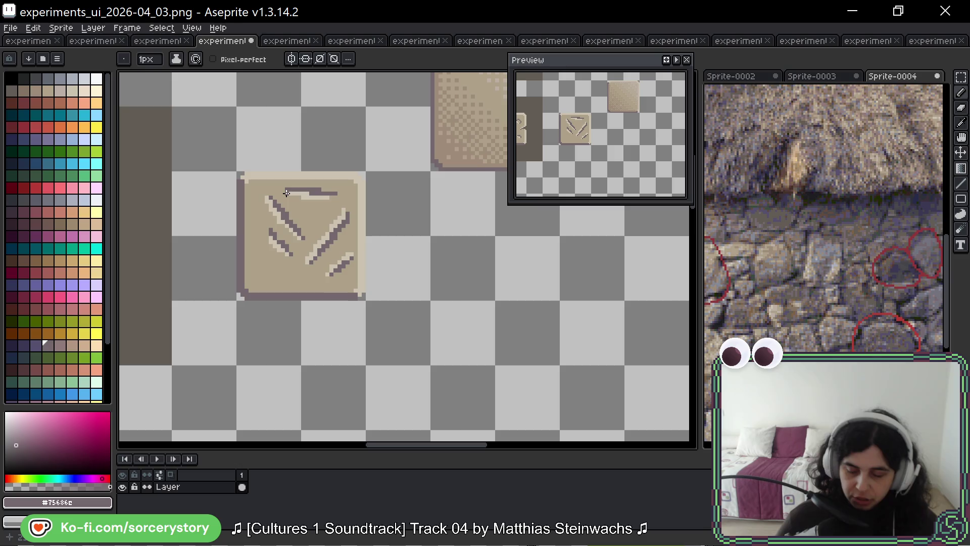
scroll(285, 193, "down", 3)
scroll(316, 171, "up", 3)
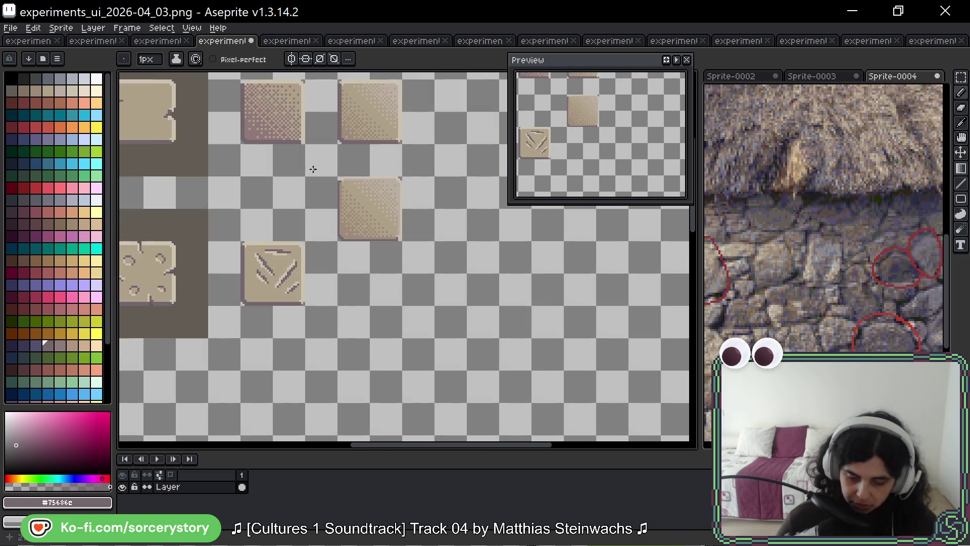
left_click_drag(210, 238, 450, 182)
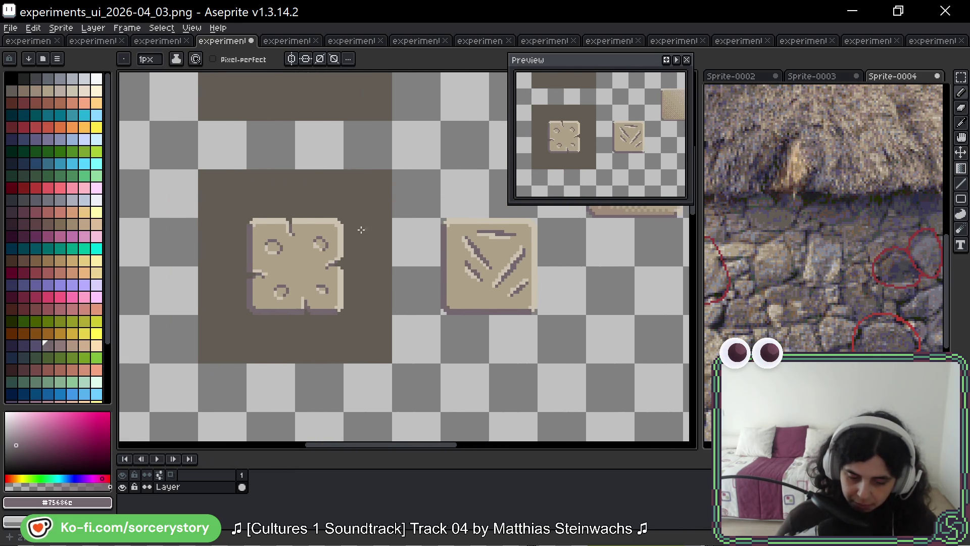
left_click_drag(312, 156, 333, 275)
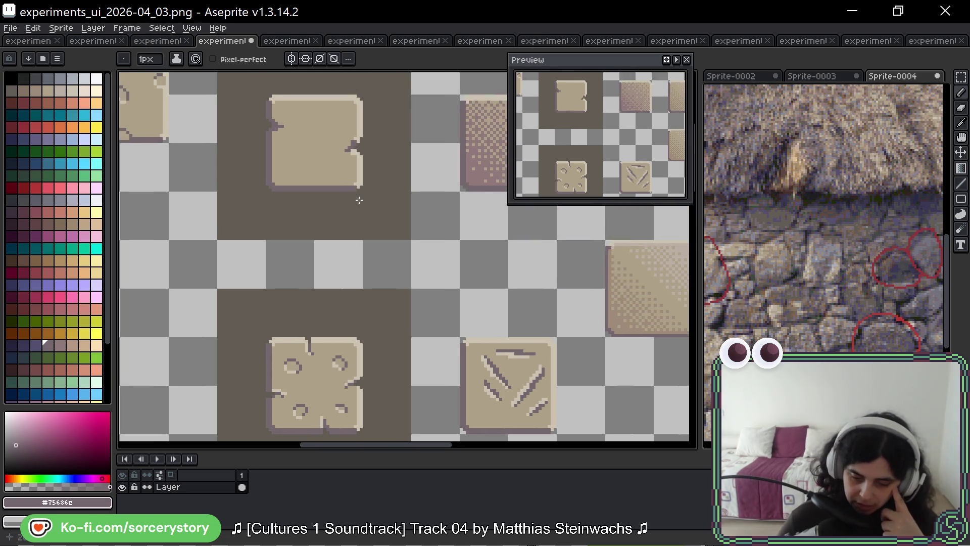
left_click_drag(346, 173, 402, 219)
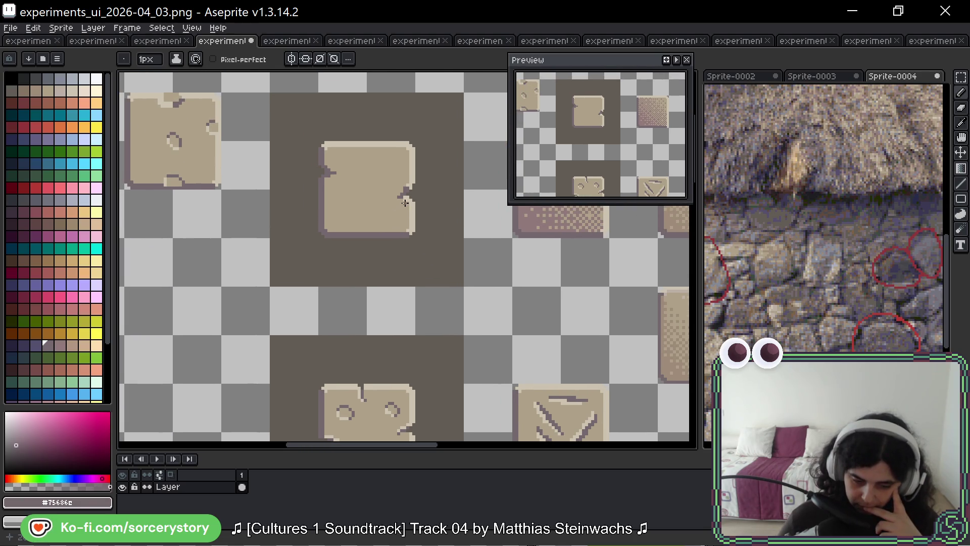
Step: Inspect the framed tile in experiments_ui_2026-04_02.png, panning and zooming around it
left_click(164, 40)
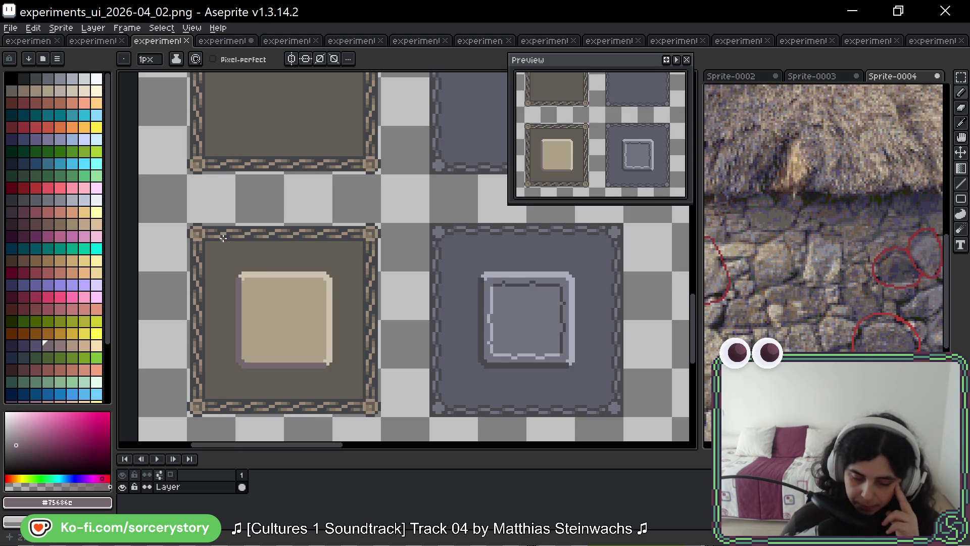
scroll(272, 232, "up", 2)
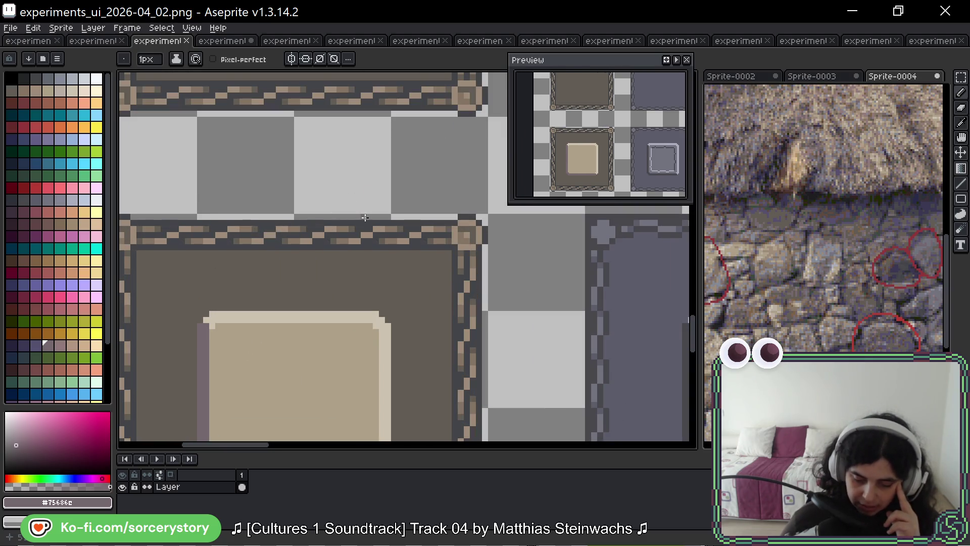
left_click_drag(245, 271, 289, 221)
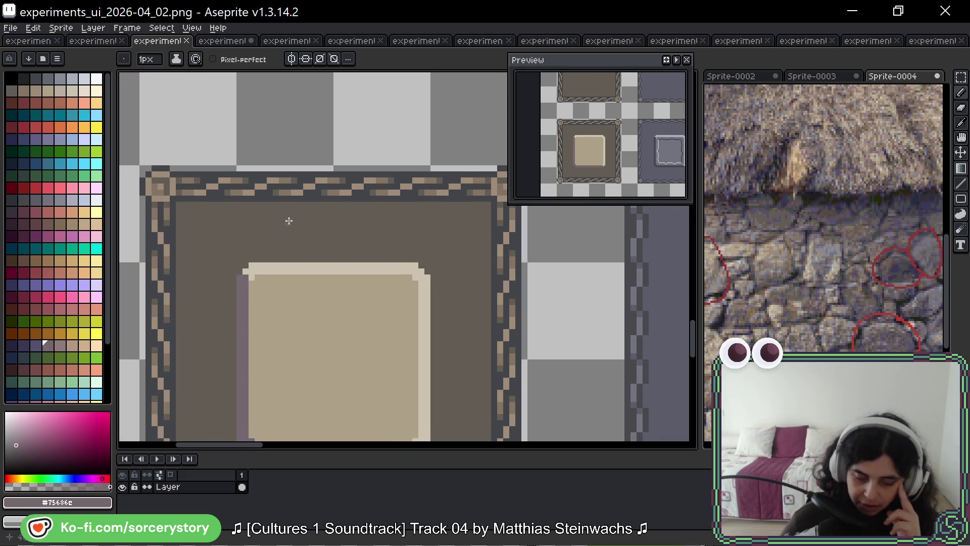
scroll(279, 187, "down", 1)
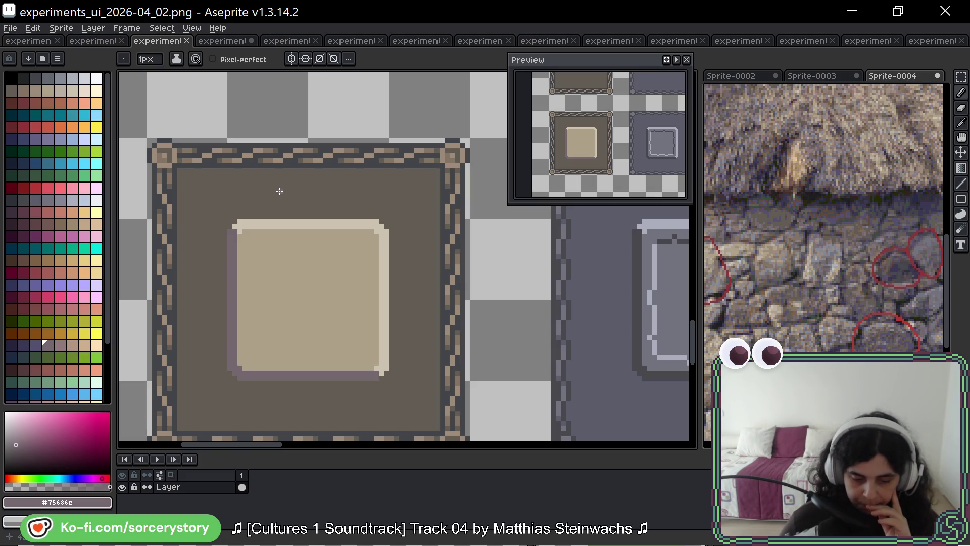
Step: Flip between the two sheets, ending on experiments_ui_2026-04_03.png centred on the dotted and slashed tiles
left_click(236, 43)
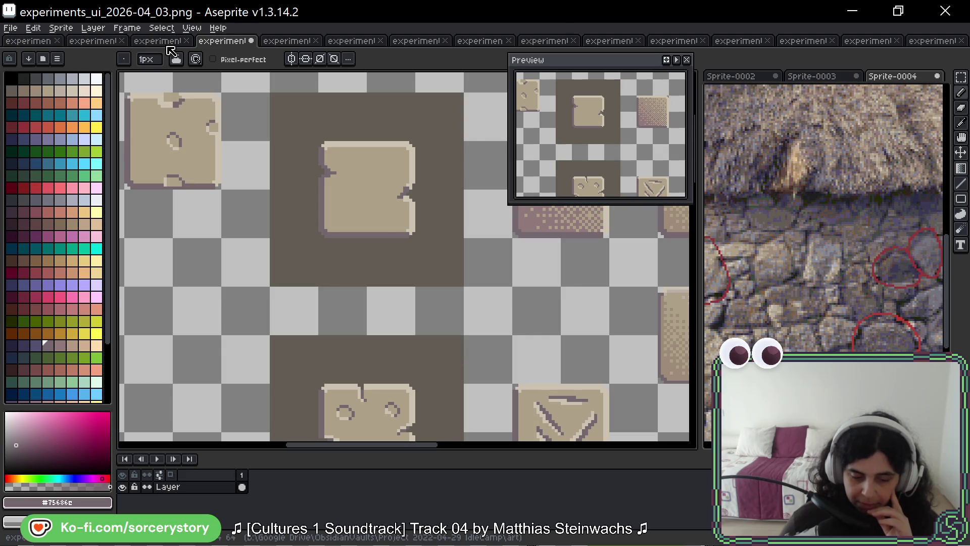
left_click(168, 44)
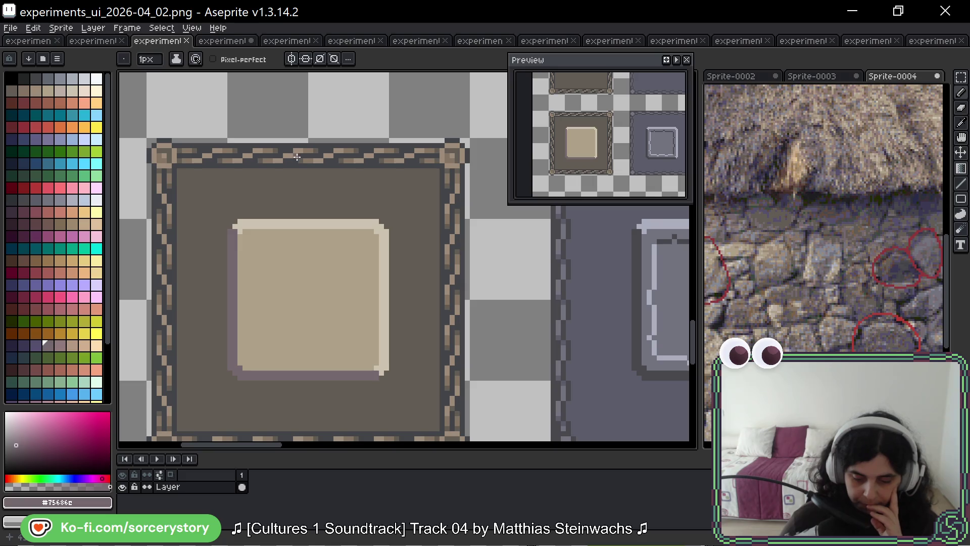
left_click(222, 41)
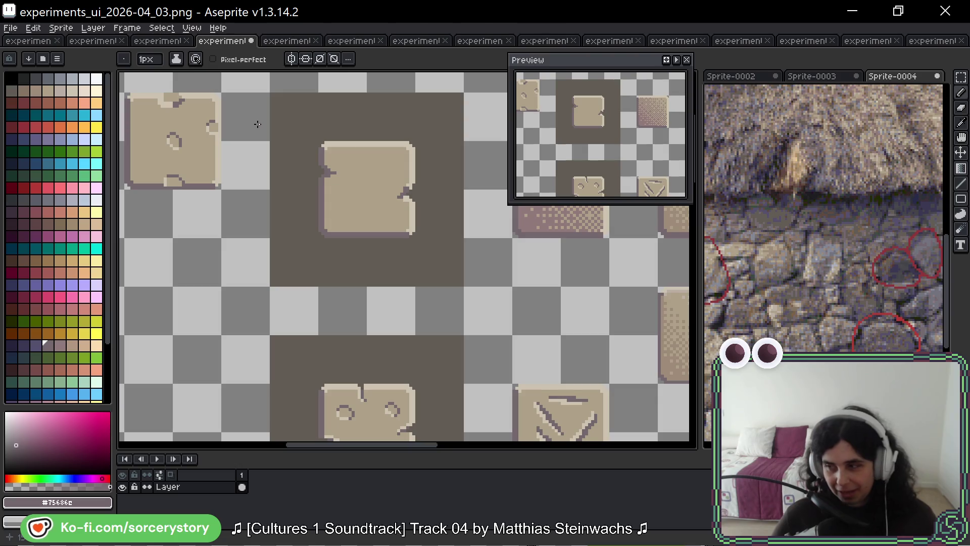
key("h")
left_click_drag(493, 294, 421, 202)
left_click_drag(457, 370, 424, 319)
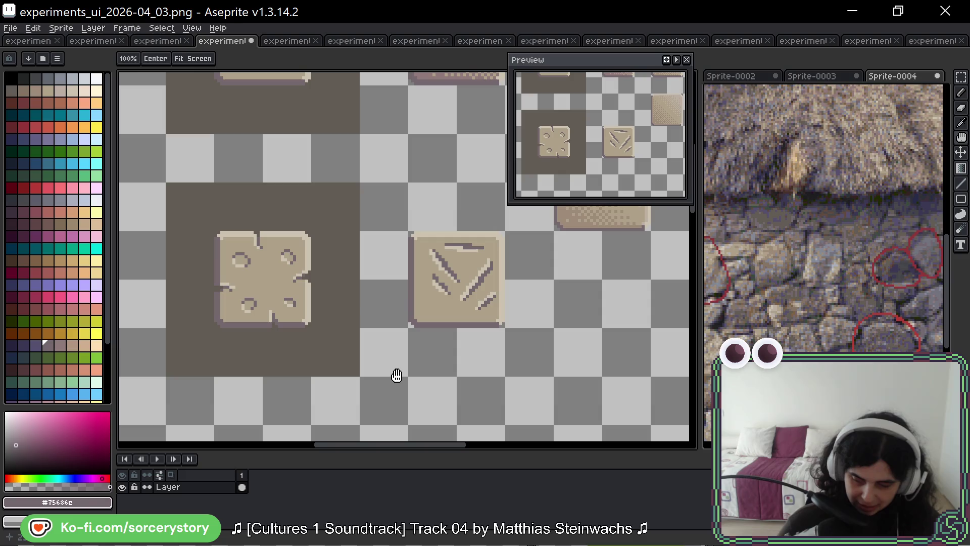
mouse_move(374, 381)
left_mouse_down()
mouse_move(399, 325)
mouse_move(400, 338)
left_mouse_up()
left_click_drag(446, 285, 502, 320)
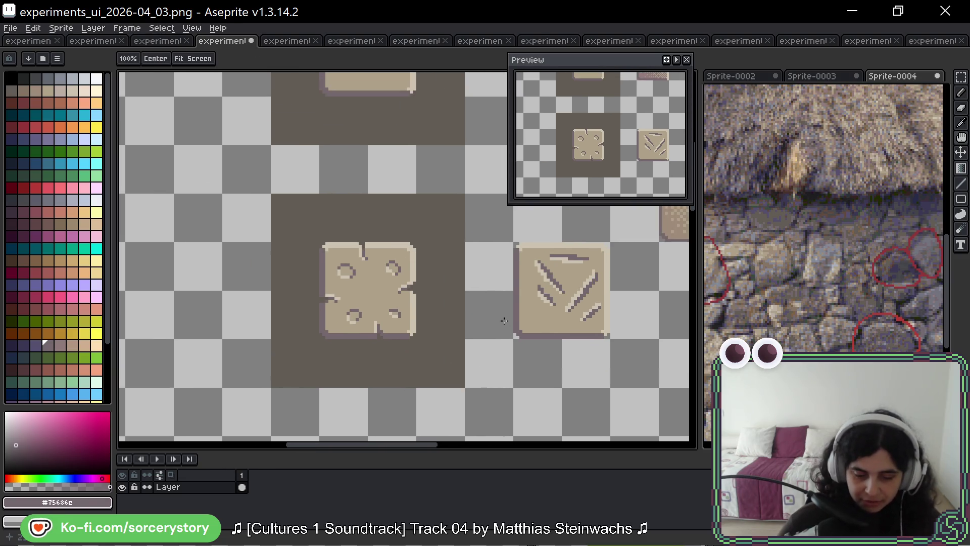
key("b")
scroll(450, 238, "down", 5)
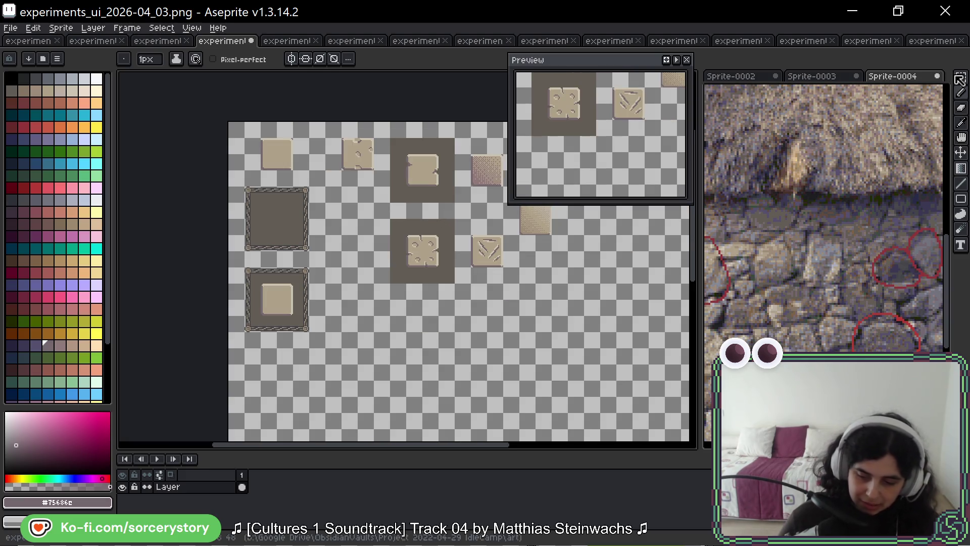
Step: Drag the plain beige tile with the Rectangular Marquee to an empty spot and commit it
left_click(961, 77)
scroll(329, 146, "up", 2)
mouse_move(196, 132)
left_mouse_down()
mouse_move(257, 194)
mouse_move(638, 347)
mouse_move(223, 446)
mouse_move(682, 281)
mouse_move(477, 158)
mouse_move(460, 124)
left_mouse_up()
scroll(294, 208, "up", 2)
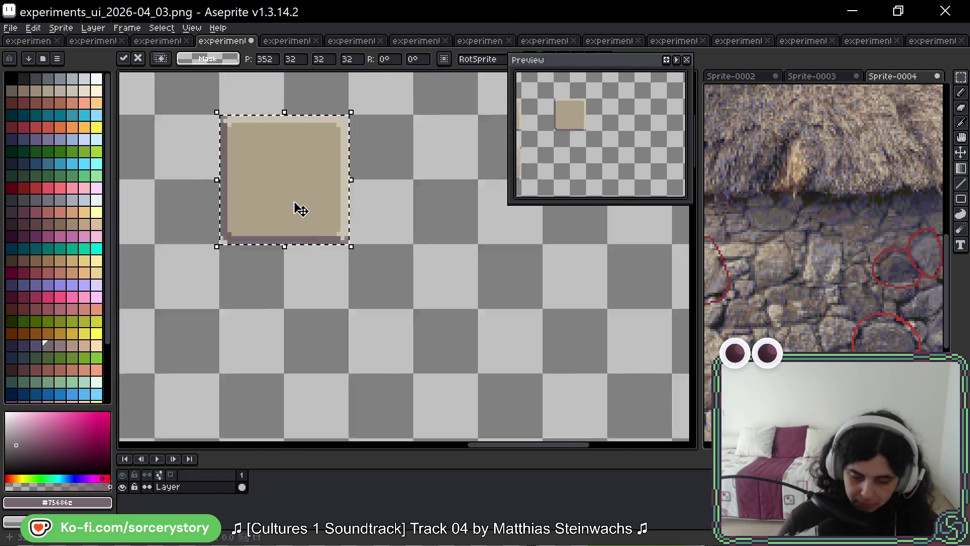
scroll(266, 119, "up", 1)
key("ctrl+d")
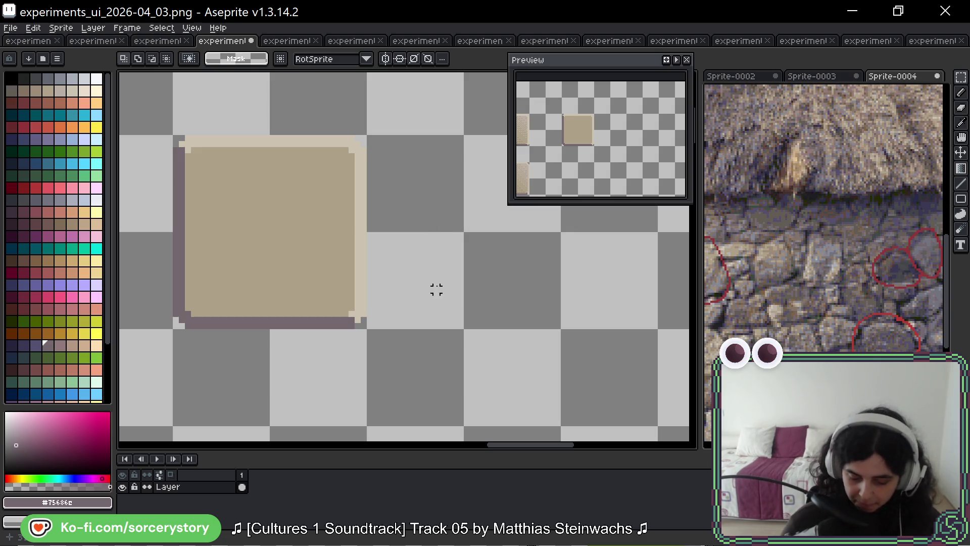
mouse_move(481, 277)
left_mouse_down()
mouse_move(424, 239)
mouse_move(437, 251)
mouse_move(423, 226)
left_mouse_up()
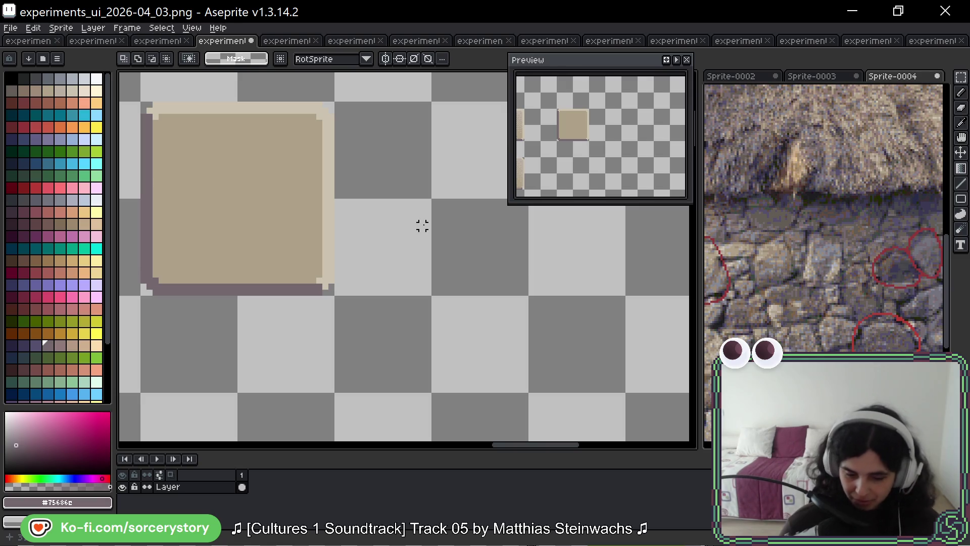
scroll(475, 222, "left", 1)
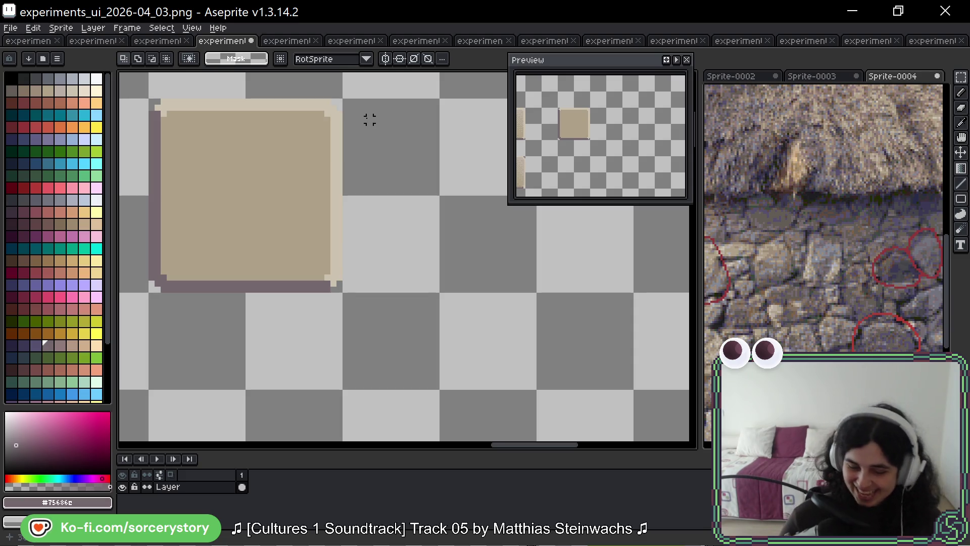
mouse_move(398, 241)
left_mouse_down()
mouse_move(408, 229)
mouse_move(417, 252)
left_mouse_up()
key("b")
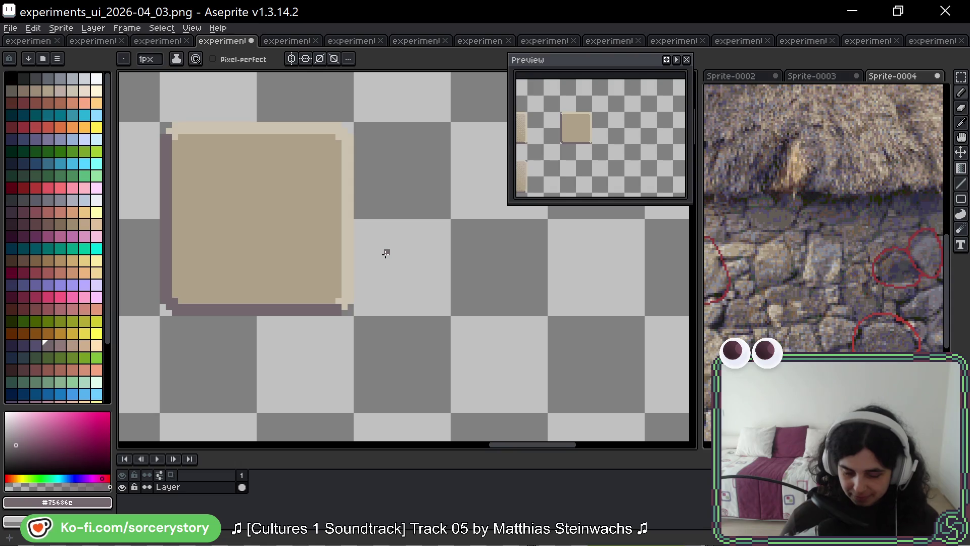
Step: Zoom out and pan across the dithered beige tiles to the plain tile
scroll(386, 254, "down", 2)
mouse_move(335, 242)
left_mouse_down()
mouse_move(324, 184)
mouse_move(451, 180)
left_mouse_up()
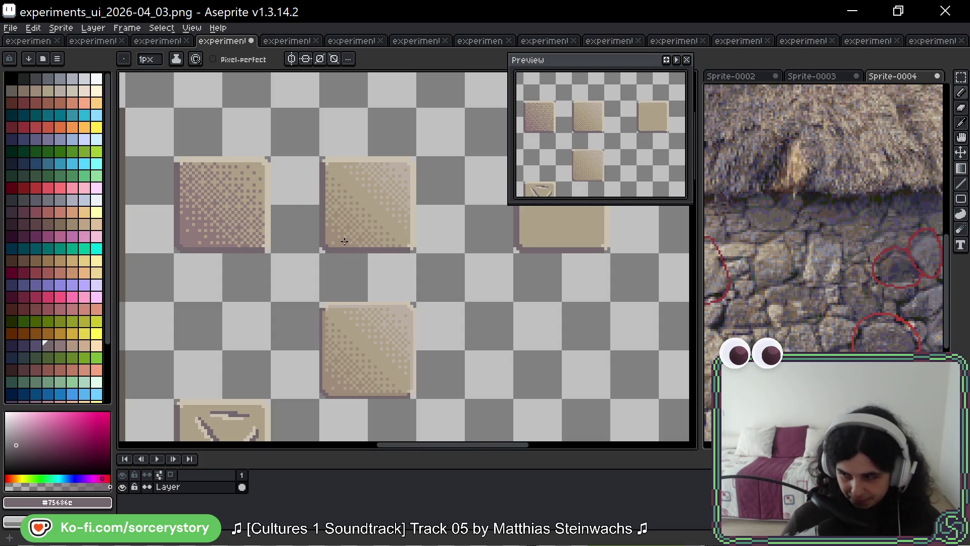
left_click_drag(352, 300, 342, 244)
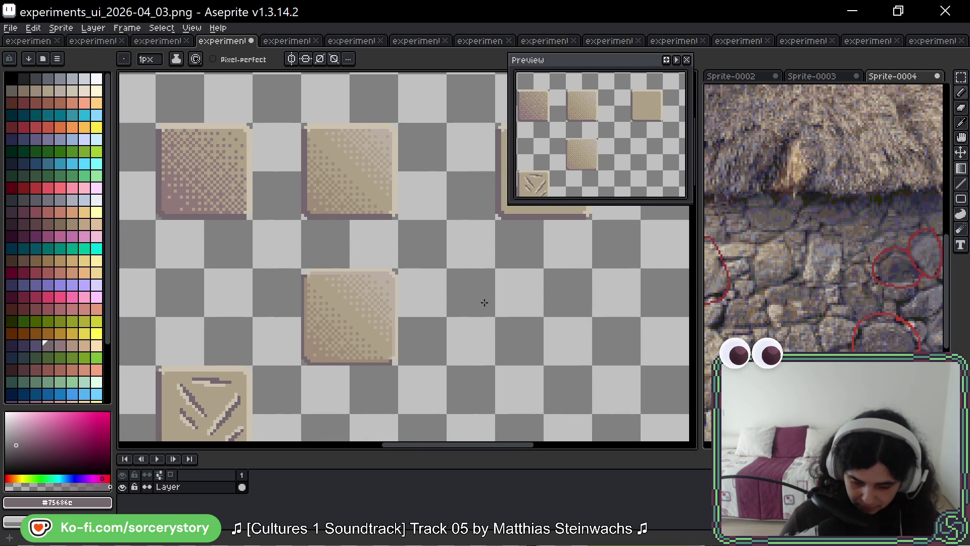
left_click_drag(484, 302, 290, 272)
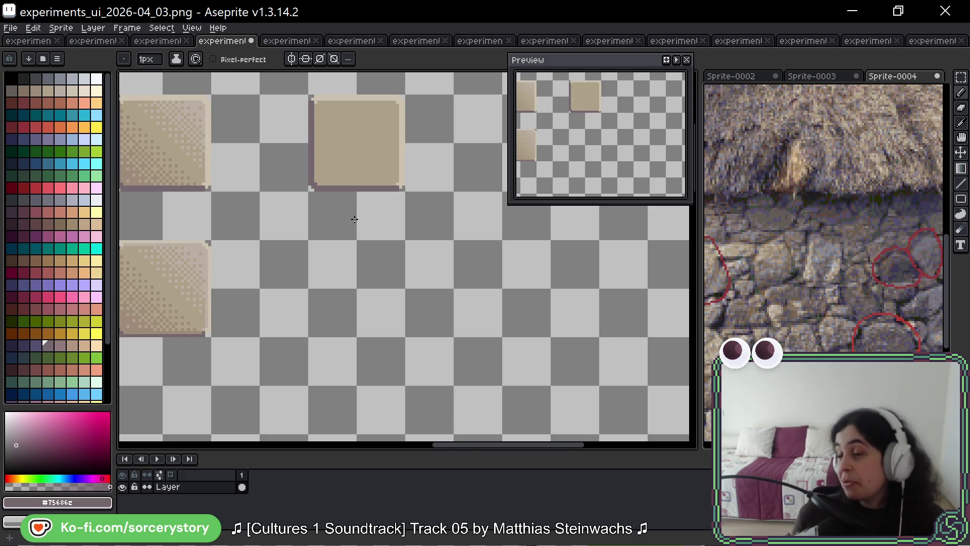
Step: Zoom in on the plain beige tile and bring up the selection tool flyout
scroll(357, 143, "up", 1)
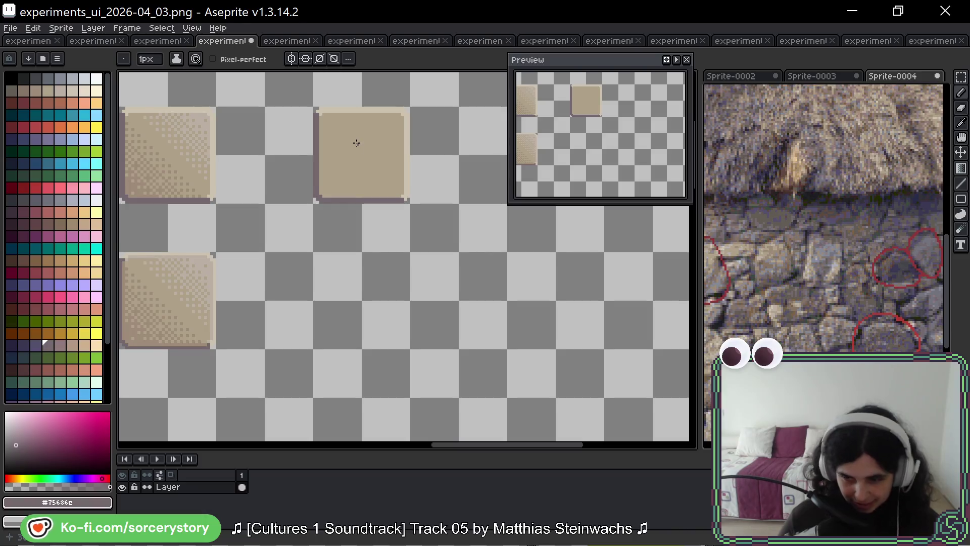
scroll(357, 143, "up", 1)
scroll(354, 162, "up", 2)
scroll(385, 156, "up", 1)
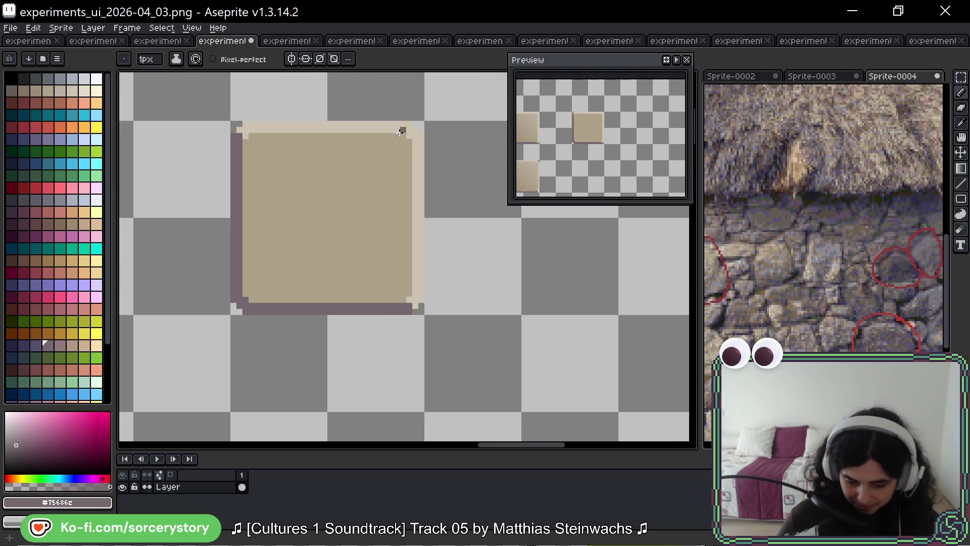
left_click(961, 77)
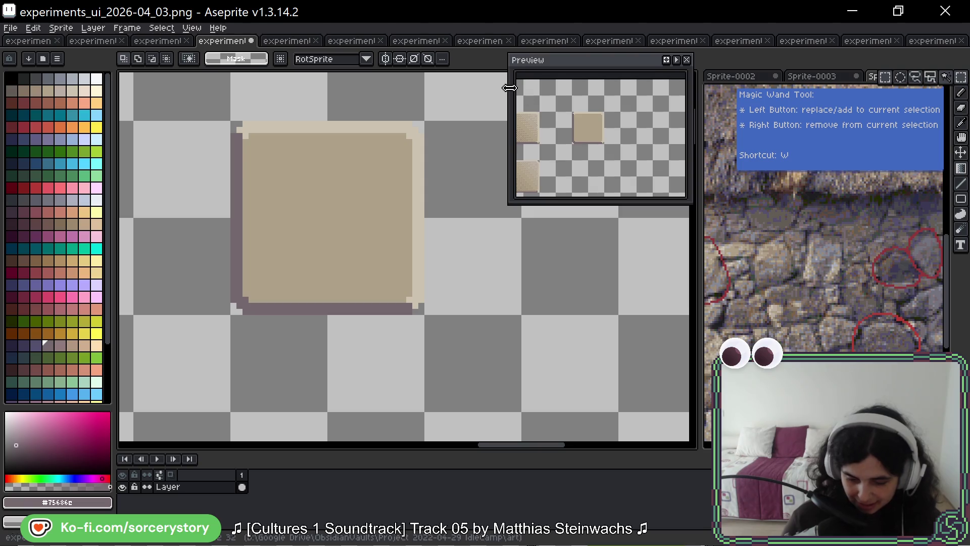
Step: Select the plain tile's interior with the Magic Wand, then deselect
left_click(945, 77)
left_click(385, 210)
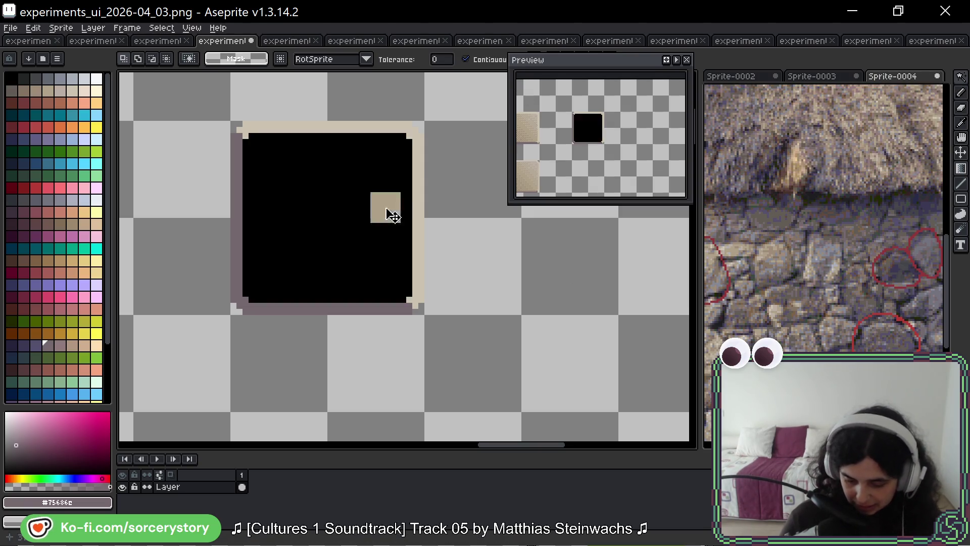
scroll(373, 336, "up", 1)
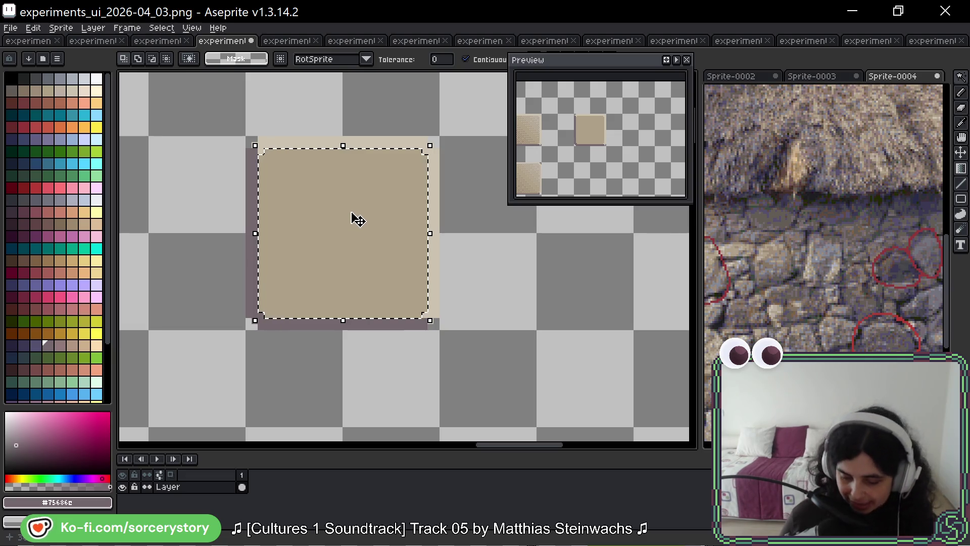
key("ctrl+d")
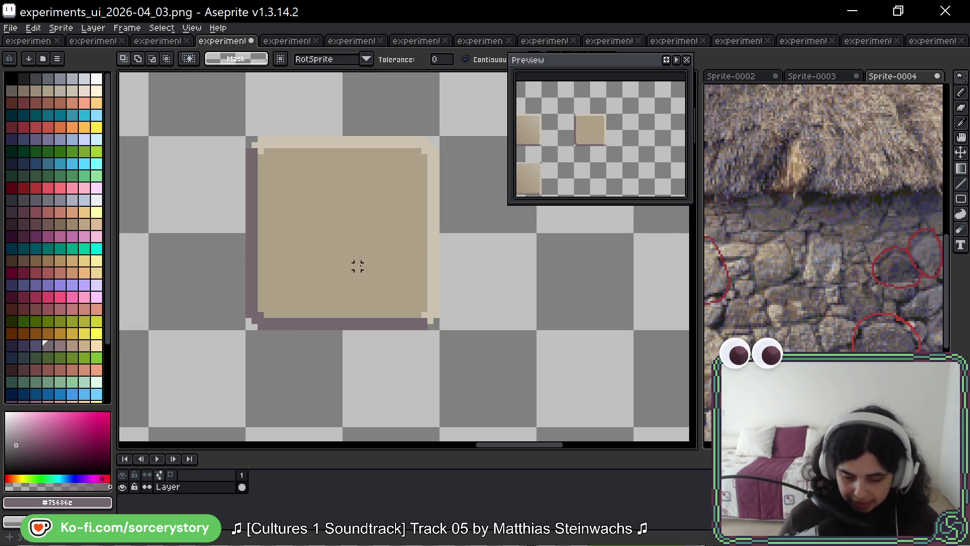
Step: Select the whole plain tile with the Rectangular Marquee and drop a copy directly below it
left_click(961, 76)
left_click(891, 84)
left_click_drag(310, 197, 278, 136)
mouse_move(217, 78)
left_mouse_down()
mouse_move(410, 272)
mouse_move(328, 465)
mouse_move(336, 228)
mouse_move(370, 163)
mouse_move(418, 344)
left_mouse_up()
scroll(404, 328, "down", 3)
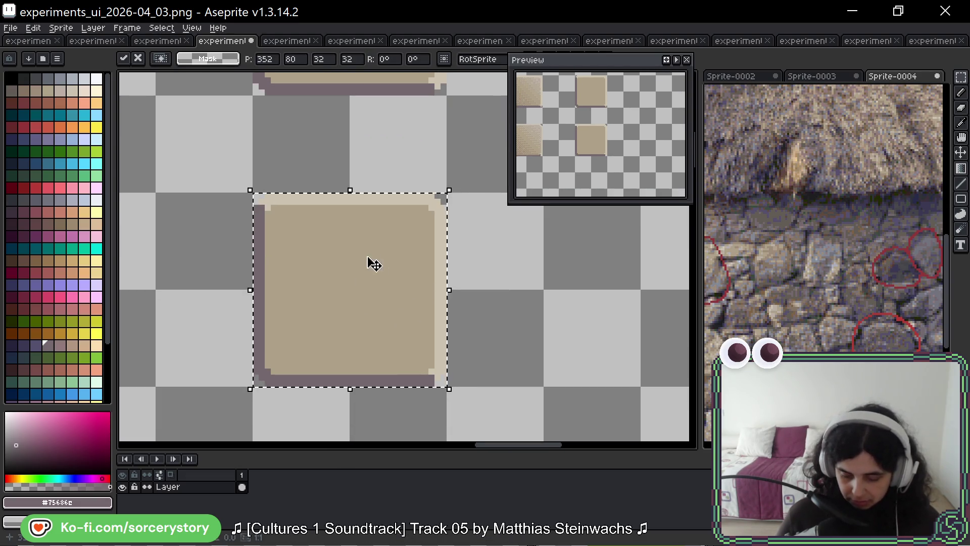
scroll(374, 266, "up", 1)
Step: Draw purple (#75686c) inner lines along the copied tile's top and right edges
key("b")
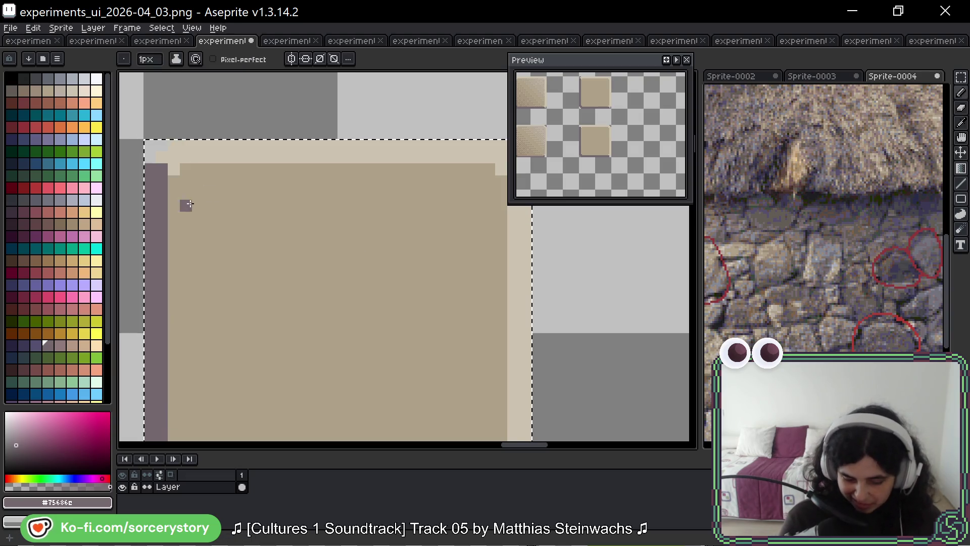
mouse_move(198, 192)
left_mouse_down()
mouse_move(480, 192)
mouse_move(489, 206)
left_mouse_up()
key("space")
left_click_drag(490, 270, 444, 187)
left_click(455, 119, "alt")
left_click(452, 108, "alt")
left_click(445, 117)
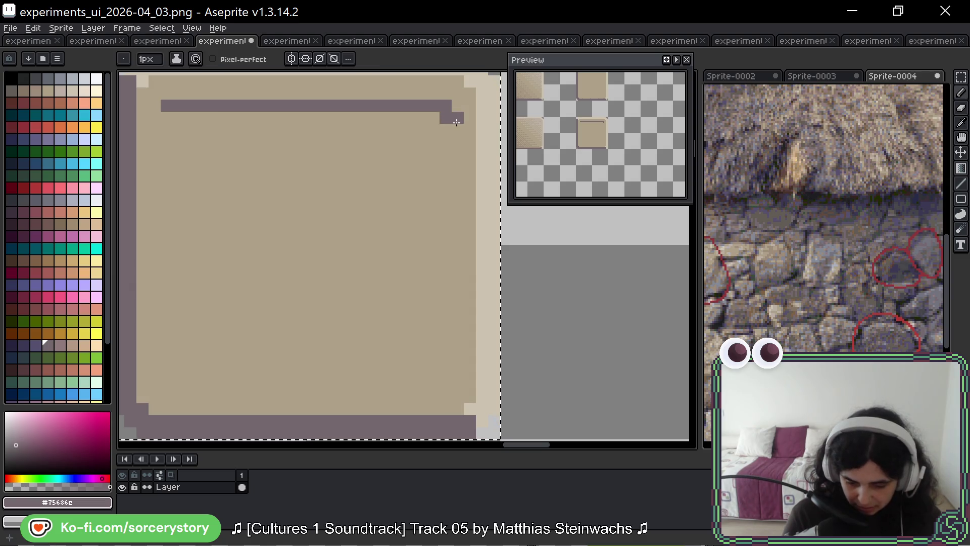
left_click(457, 97, "alt")
left_click(445, 106)
left_click(446, 118, "alt")
left_click_drag(445, 126, 445, 389)
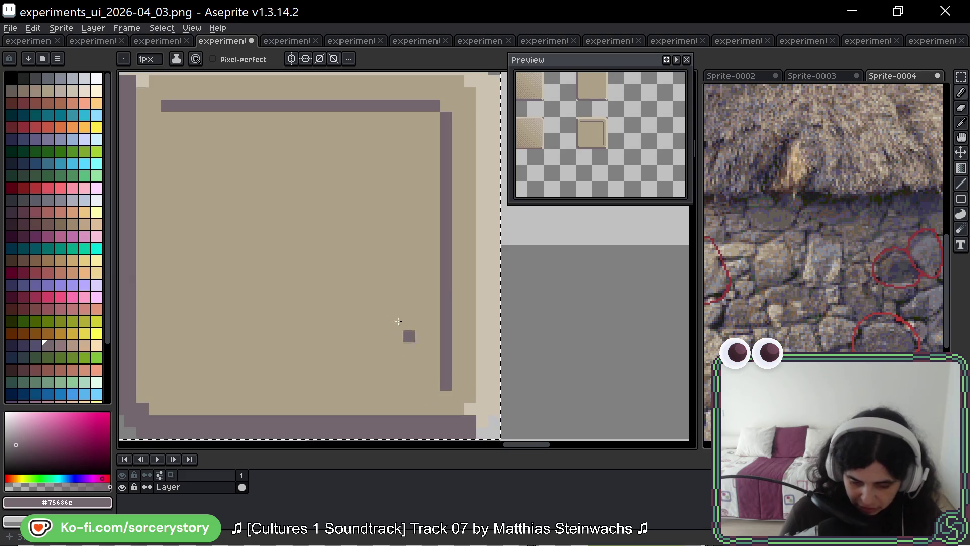
Step: Draw light tan (#ccc3b1) left and bottom inner lines and repaint the corner in #aca189
key("alt")
left_click(154, 80)
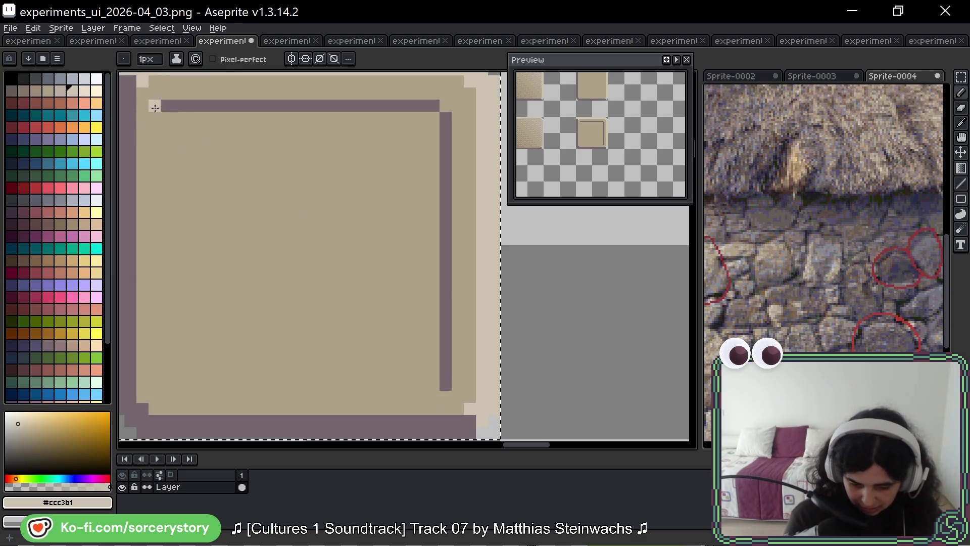
left_click(163, 105, "alt")
left_click(155, 105)
key("ctrl+z")
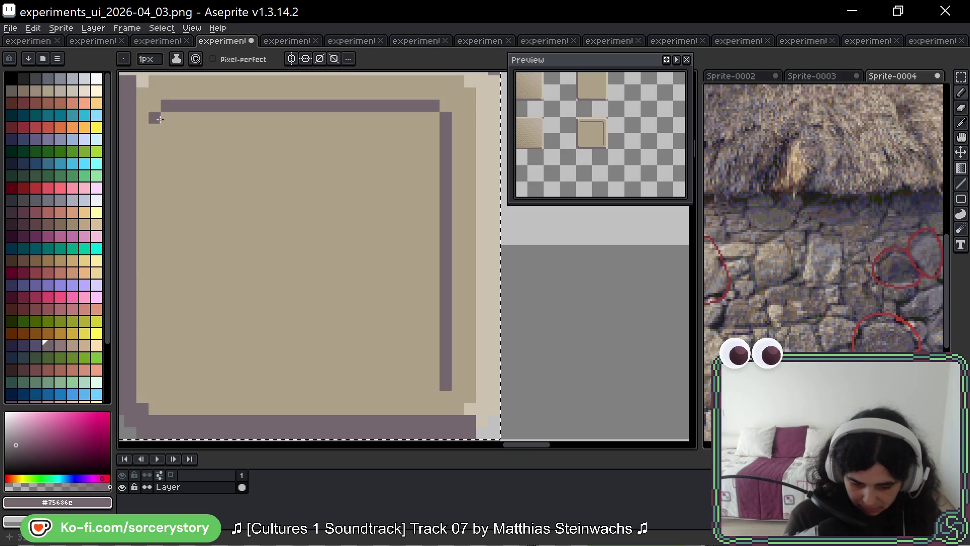
left_click(152, 83, "alt")
mouse_move(166, 118)
left_mouse_down()
mouse_move(165, 384)
mouse_move(437, 385)
left_mouse_up()
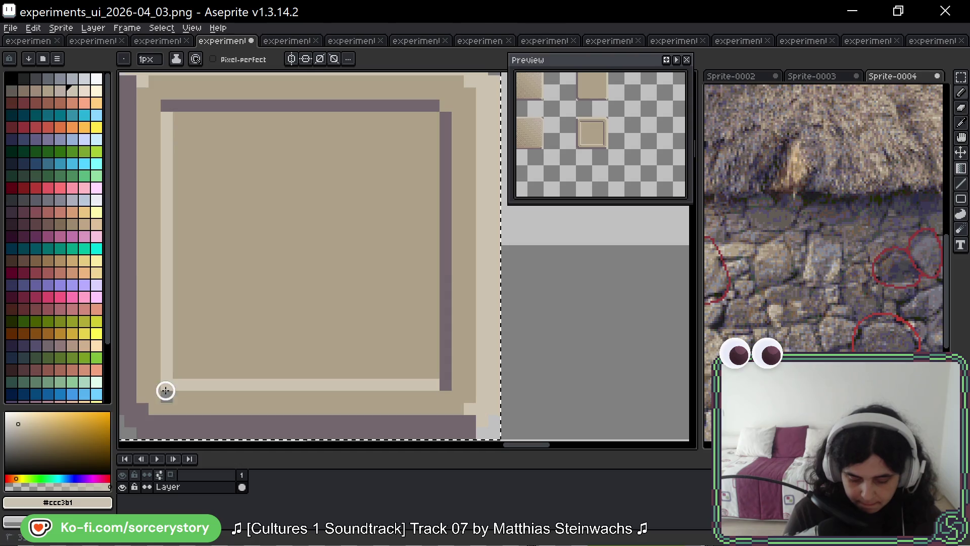
left_click(186, 403, "alt")
left_click(167, 385)
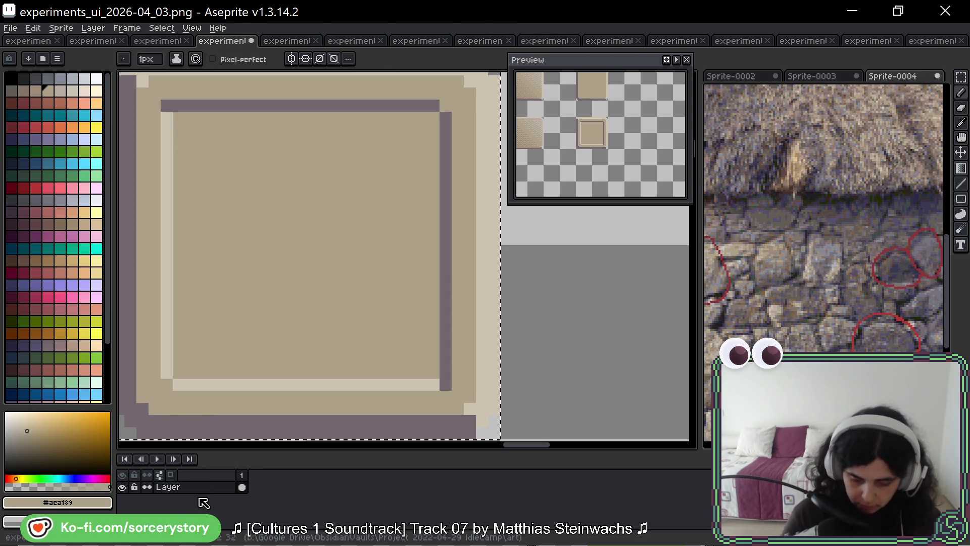
scroll(291, 344, "down", 3)
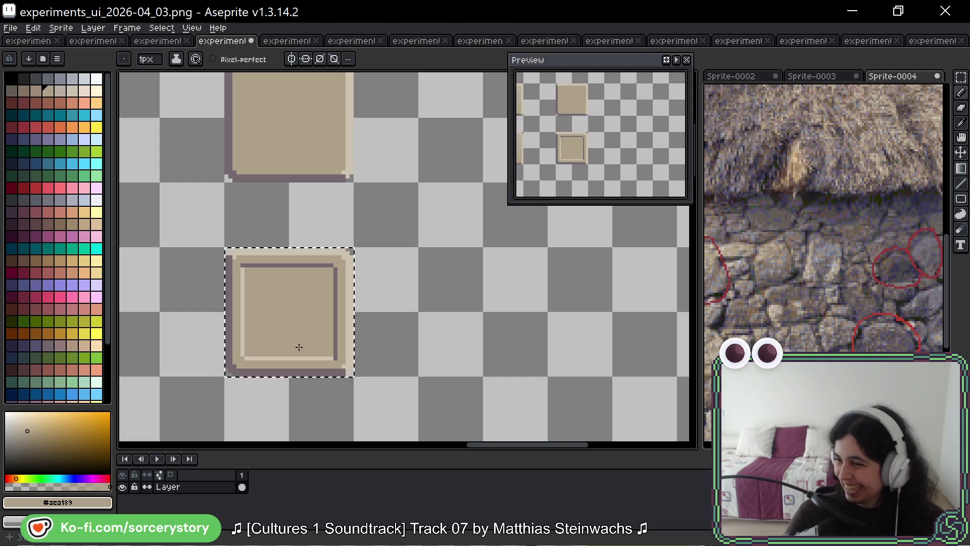
Step: Deselect the framed tile and paint its inner-frame corner pixel light beige
left_click_drag(316, 311, 321, 295)
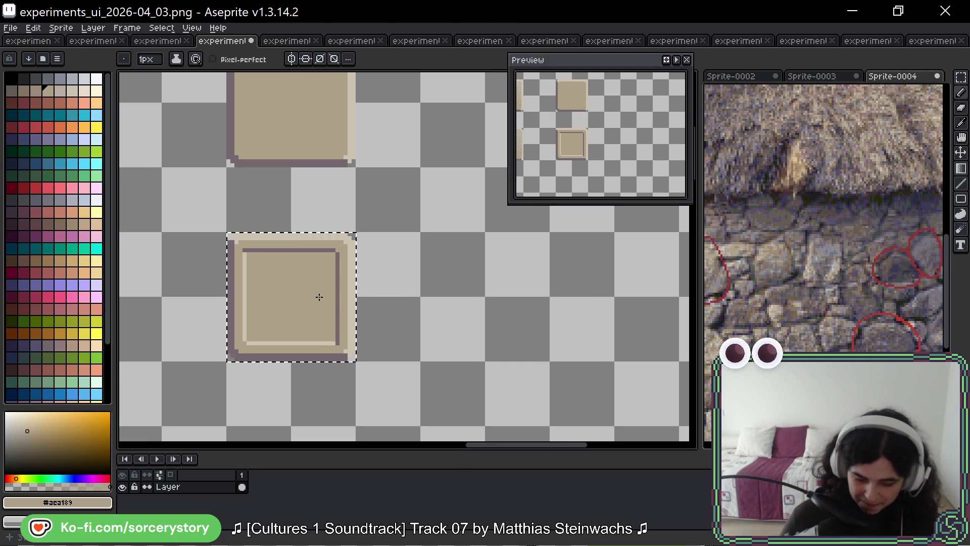
key("ctrl+d")
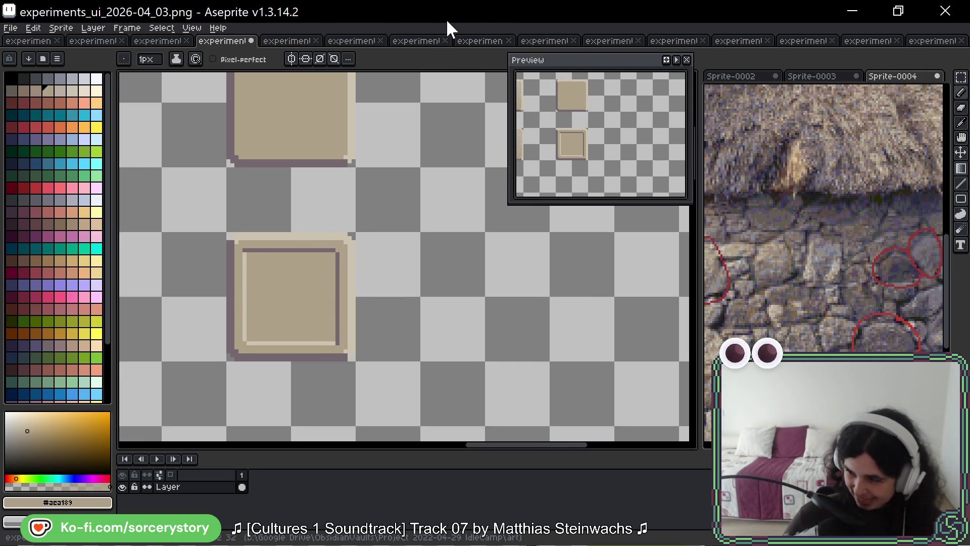
left_click_drag(303, 271, 344, 252)
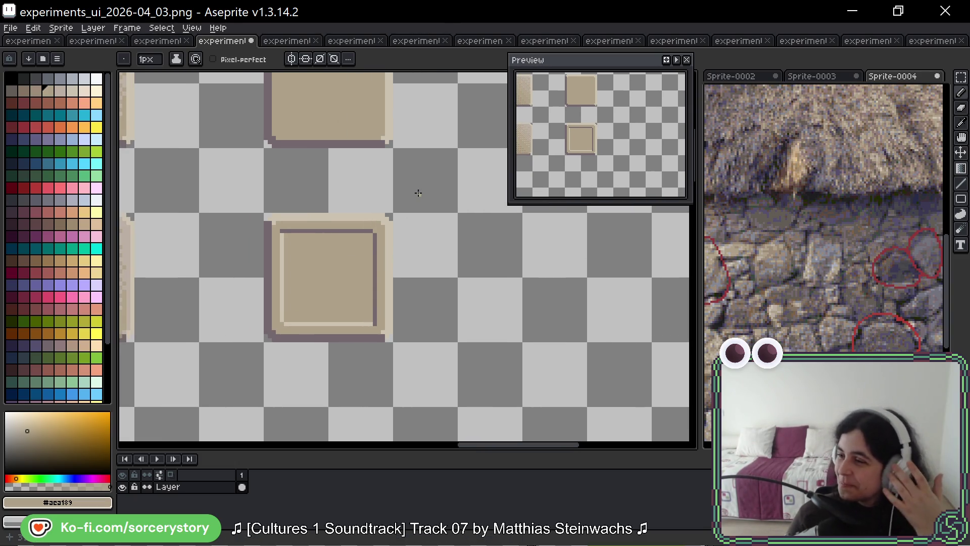
scroll(336, 197, "up", 2)
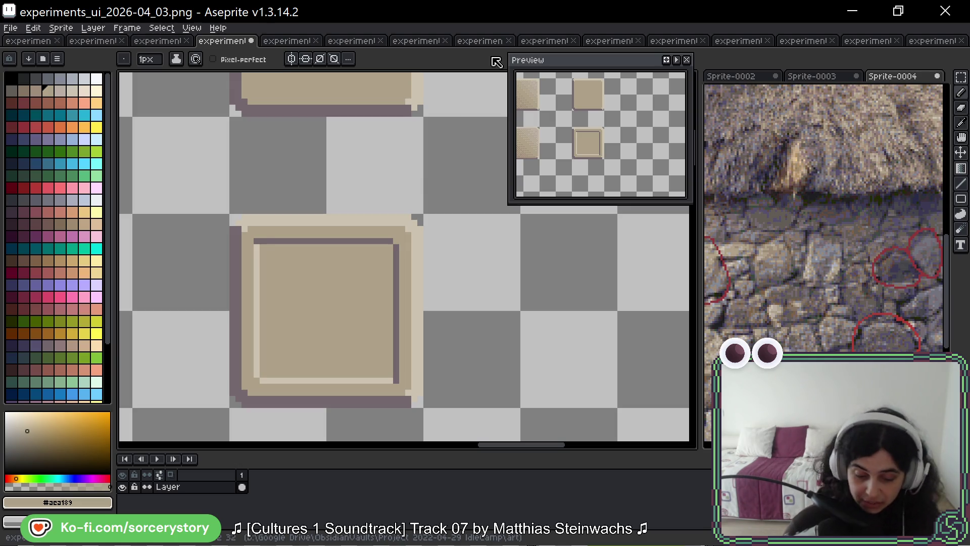
left_click(256, 241)
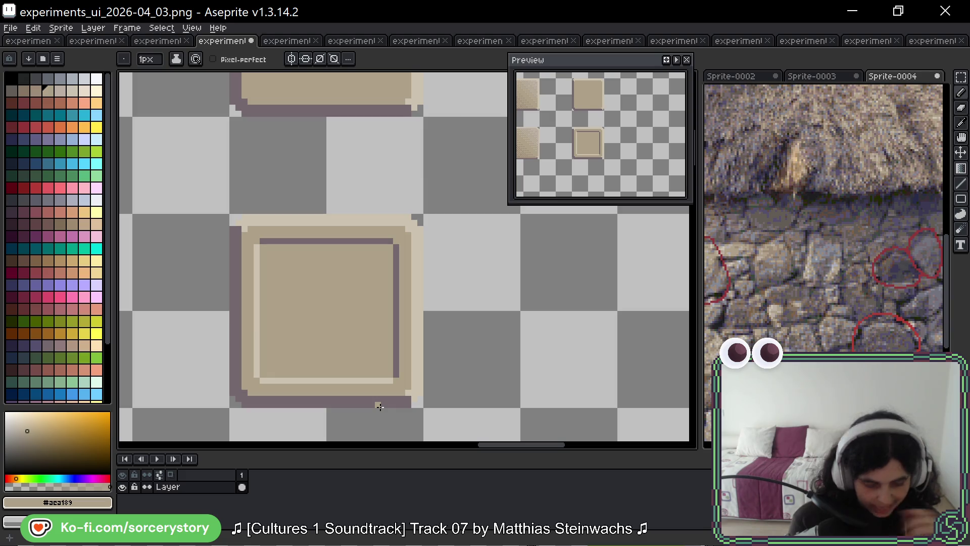
Step: Pan across the sheet and make the Sprite-0004 stone wall reference active
scroll(412, 328, "down", 2)
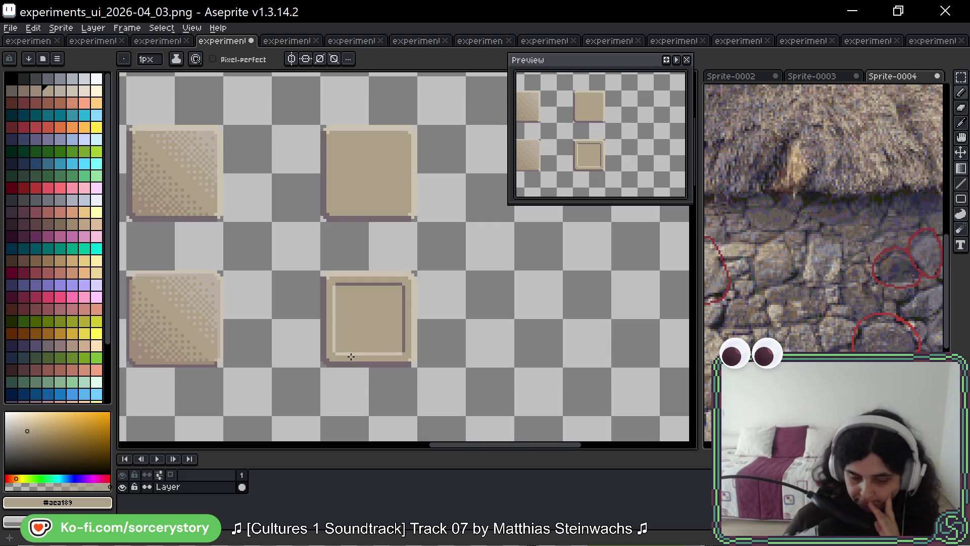
left_click_drag(227, 253, 328, 199)
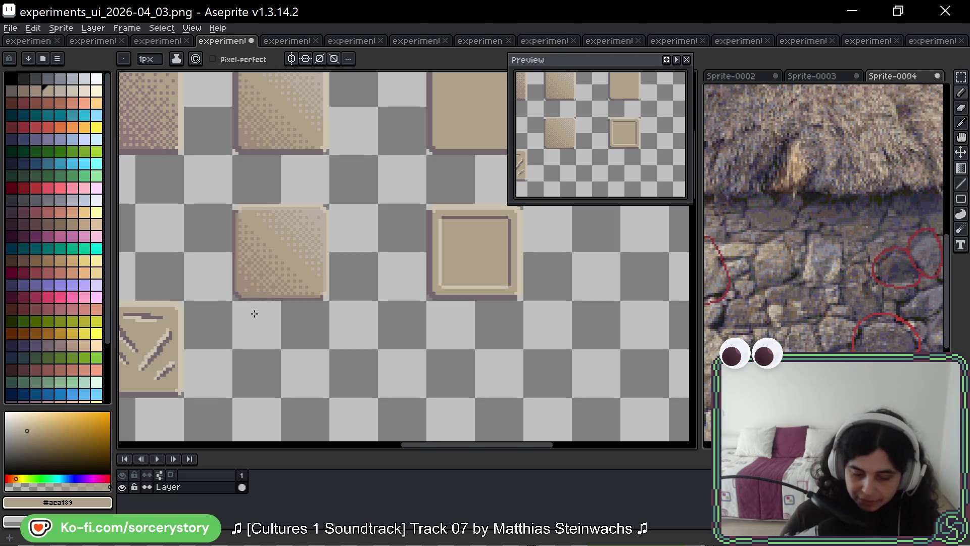
scroll(262, 156, "up", 3)
scroll(262, 156, "left", 5)
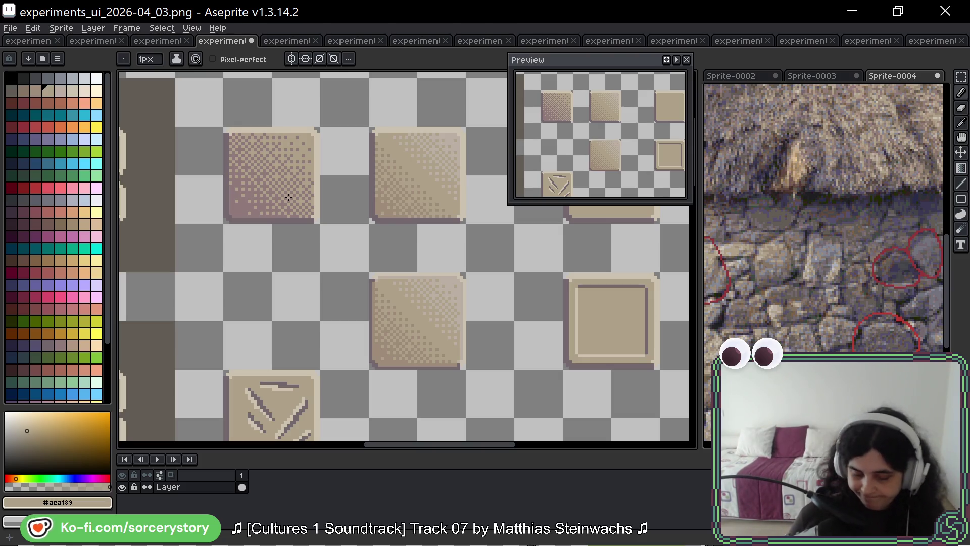
scroll(455, 275, "right", 5)
scroll(338, 279, "down", 1)
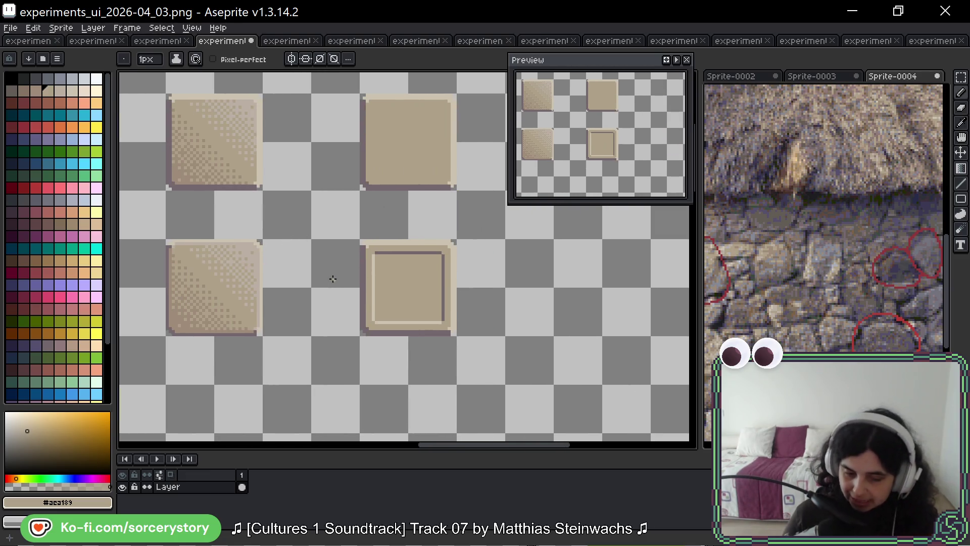
scroll(799, 178, "up", 3)
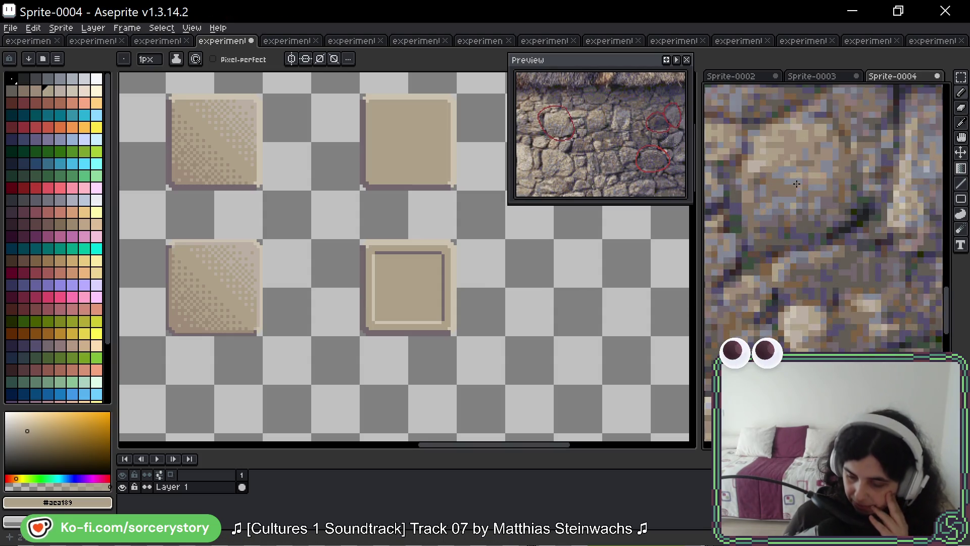
scroll(790, 215, "down", 2)
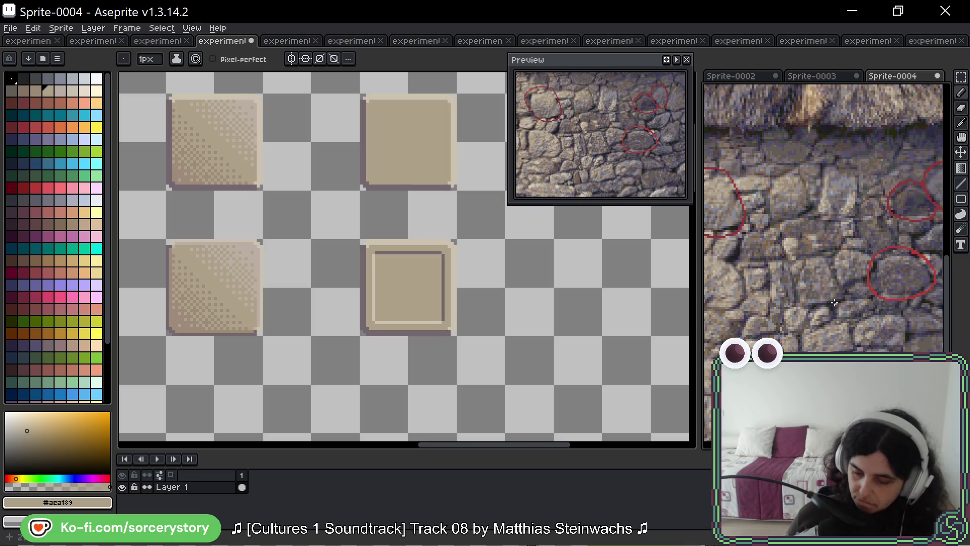
Step: Zoom around Sprite-0004, then make experiments_ui_2026-04_03.png the active document again
scroll(823, 258, "up", 5)
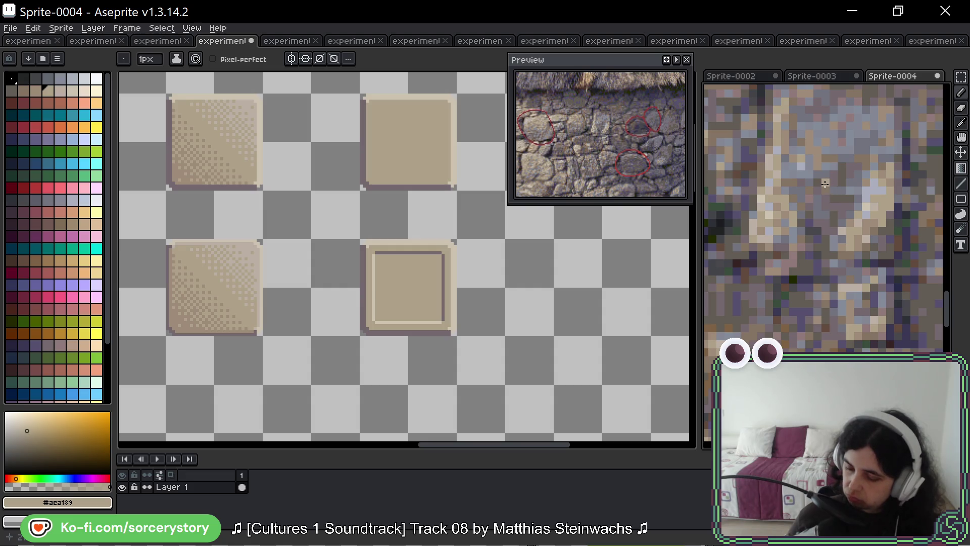
scroll(824, 187, "down", 3)
scroll(810, 179, "down", 3)
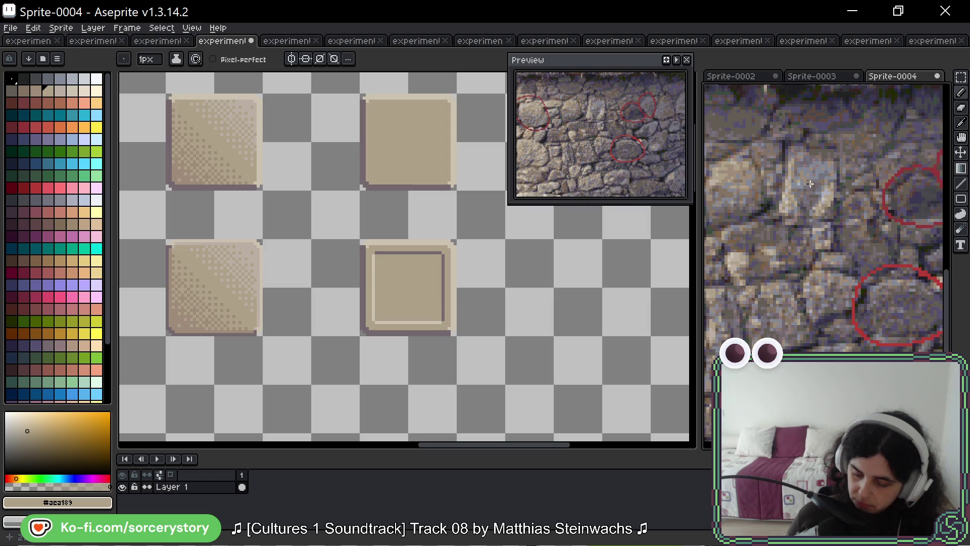
scroll(816, 164, "down", 2)
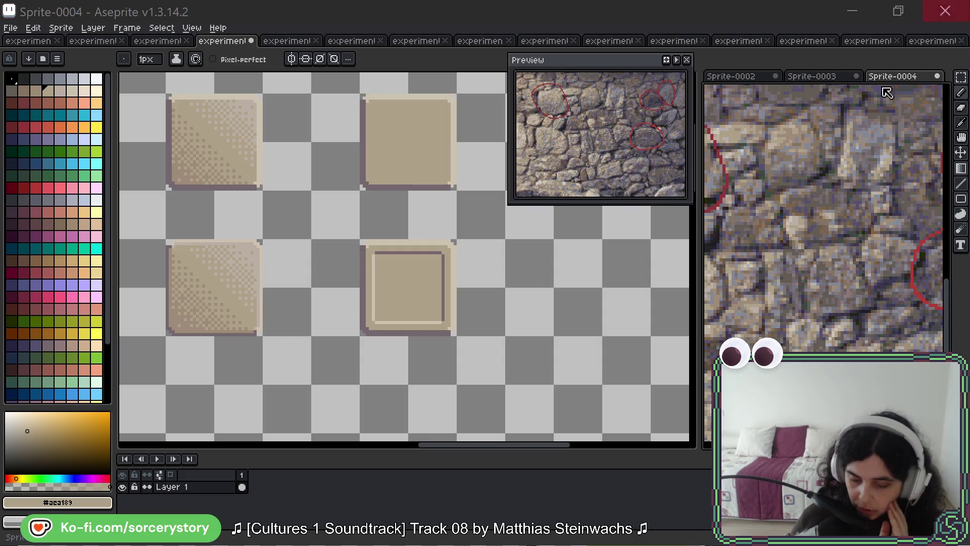
scroll(302, 261, "down", 4)
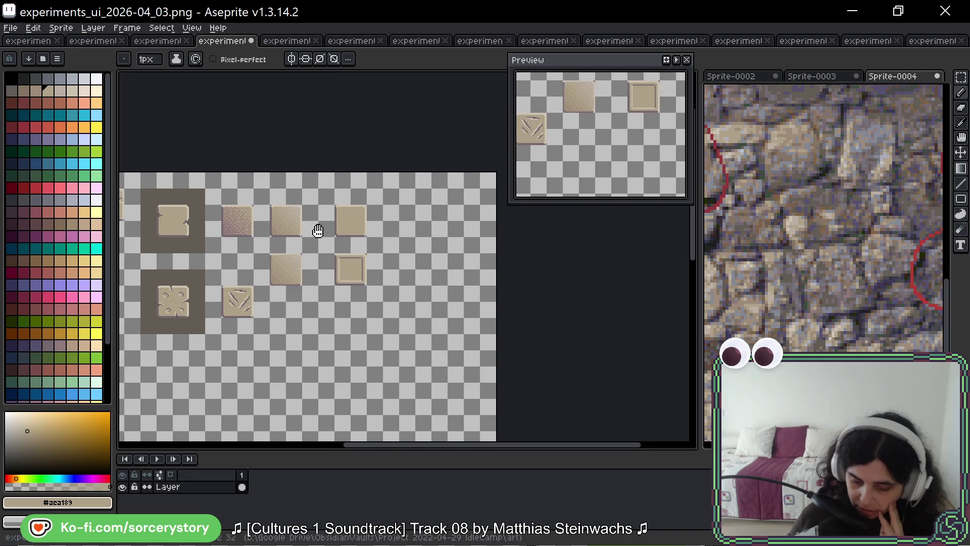
Step: Set palette index 0 as the drawing colour, discarding a trial lasso selection
left_click_drag(317, 230, 333, 228)
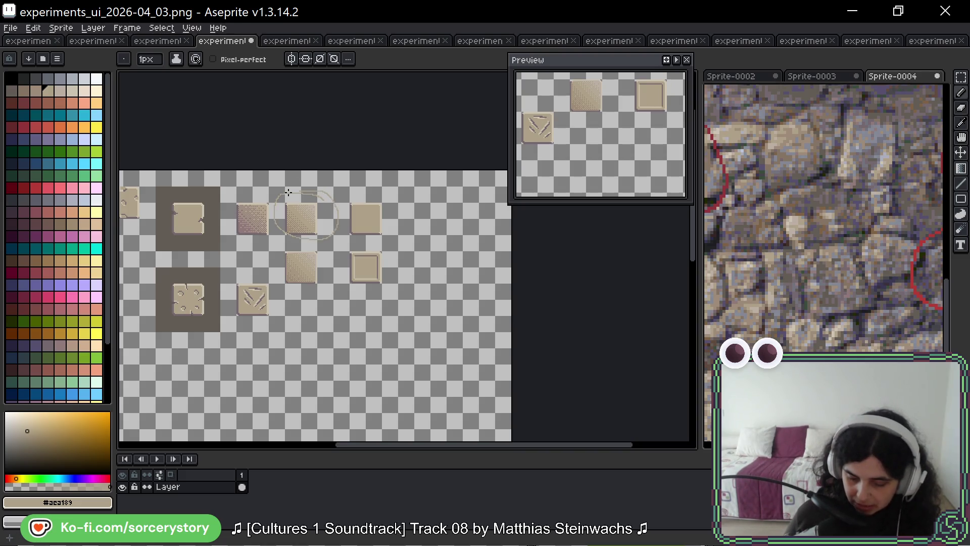
key("ctrl+z")
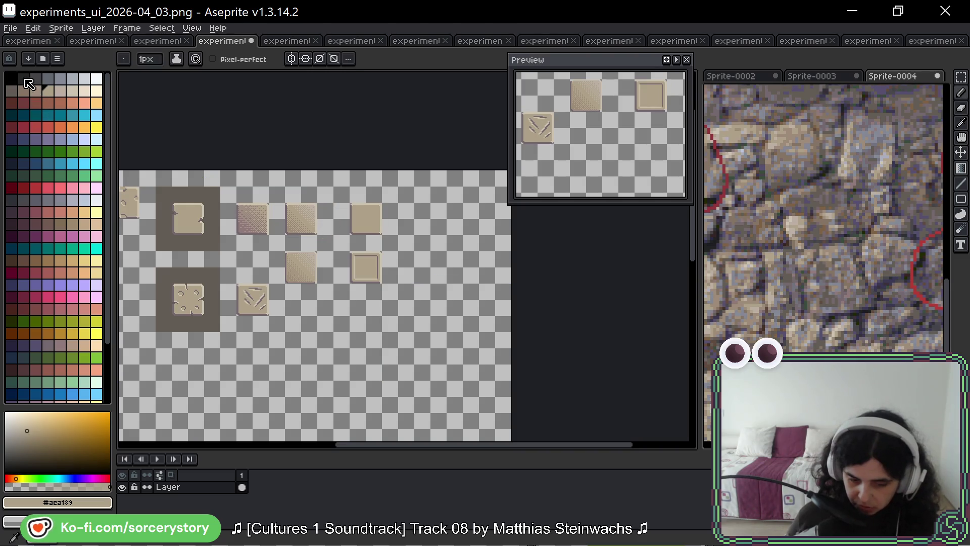
left_click(15, 78)
mouse_move(315, 220)
left_mouse_down()
mouse_move(336, 217)
mouse_move(280, 214)
left_mouse_up()
key("ctrl+z")
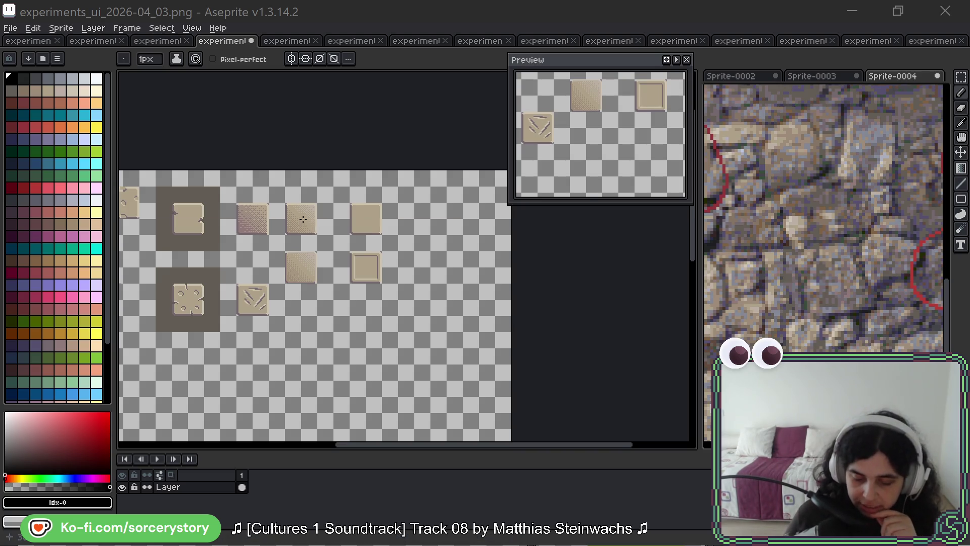
Step: Bring the Sprite-0004 stone wall reference back into focus
scroll(302, 219, "up", 4)
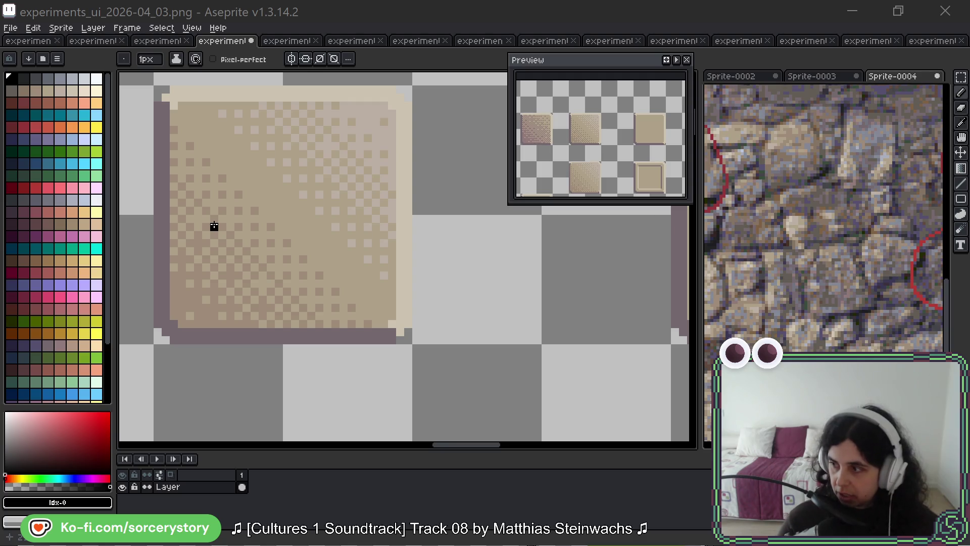
scroll(227, 233, "down", 4)
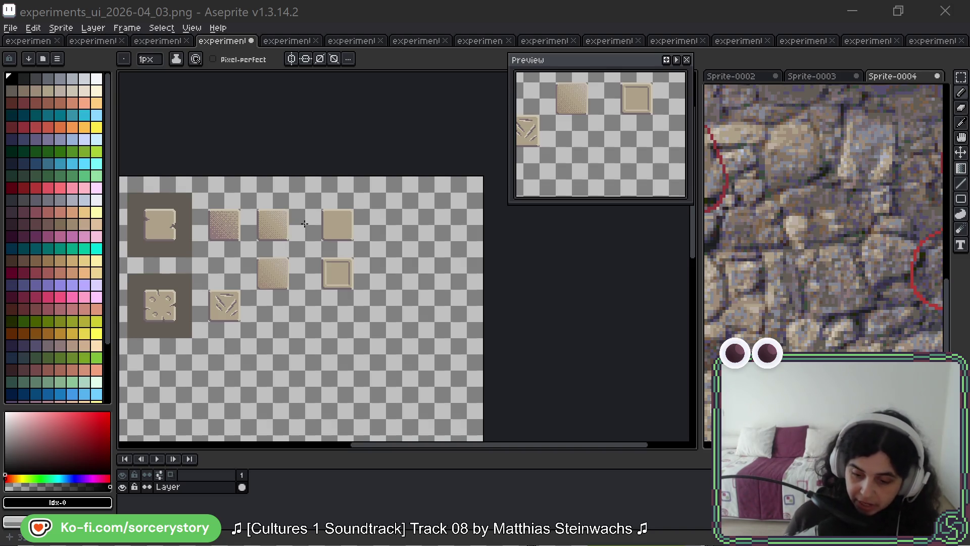
scroll(828, 202, "up", 5)
scroll(834, 213, "up", 2)
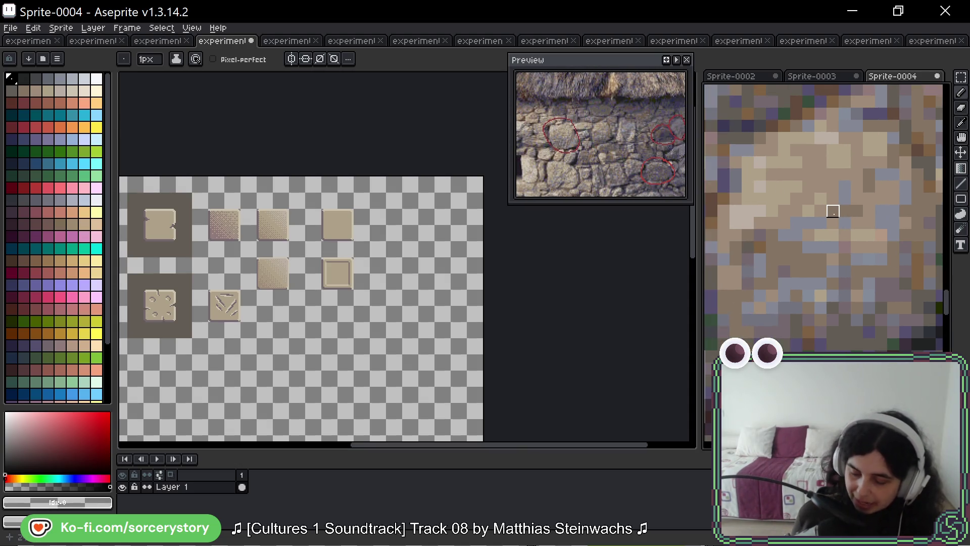
Step: Zoom into experiments_ui_2026-04_03.png and pan onto the dithered beige tile
scroll(833, 211, "down", 3)
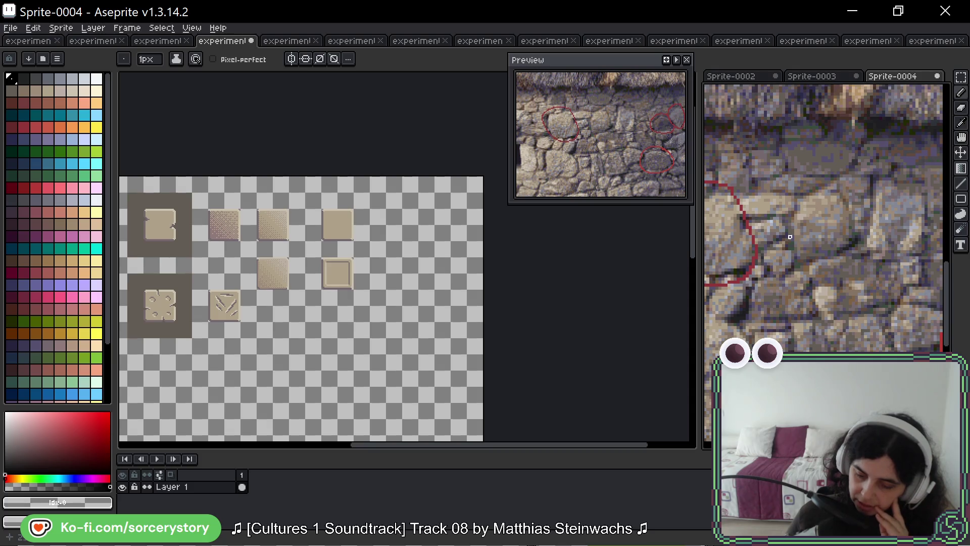
scroll(253, 258, "up", 4)
left_click_drag(256, 186, 277, 266)
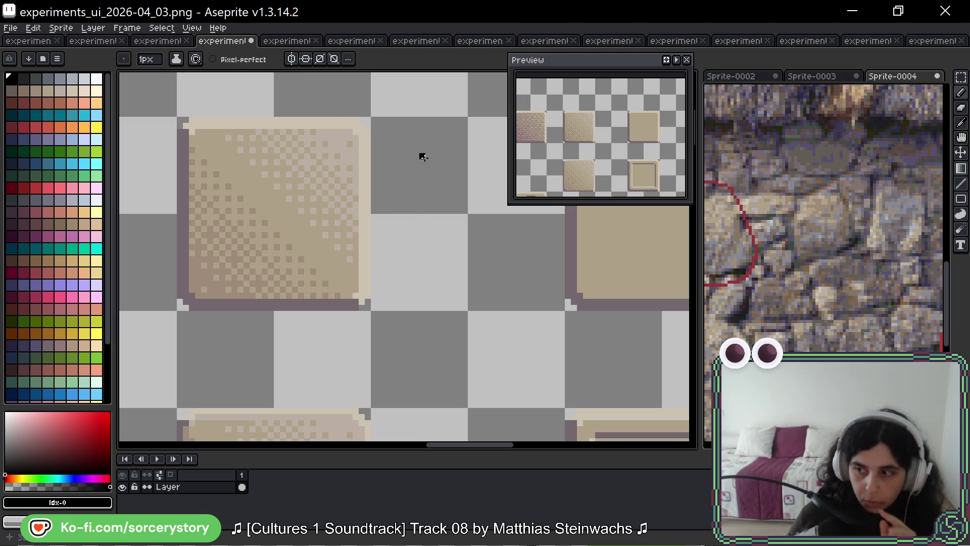
scroll(416, 192, "down", 2)
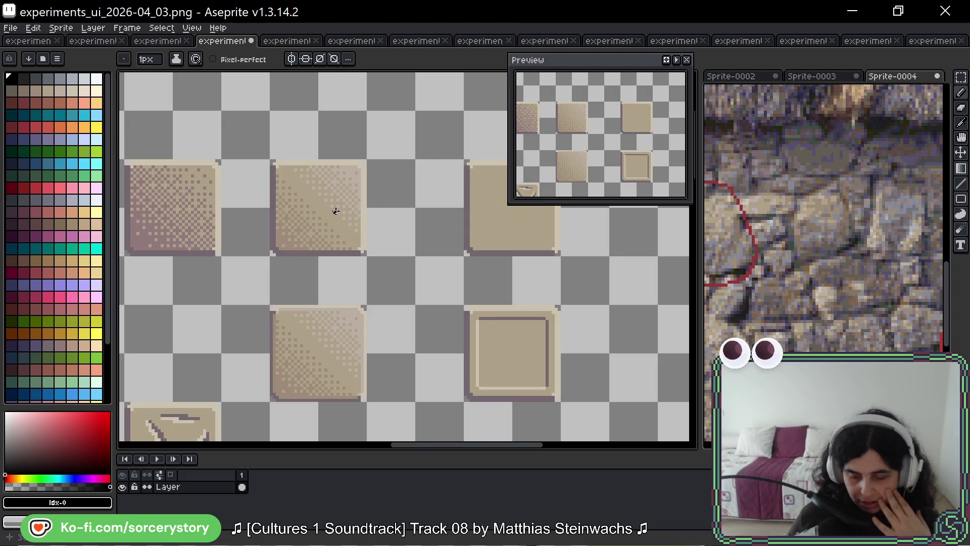
scroll(385, 205, "down", 3)
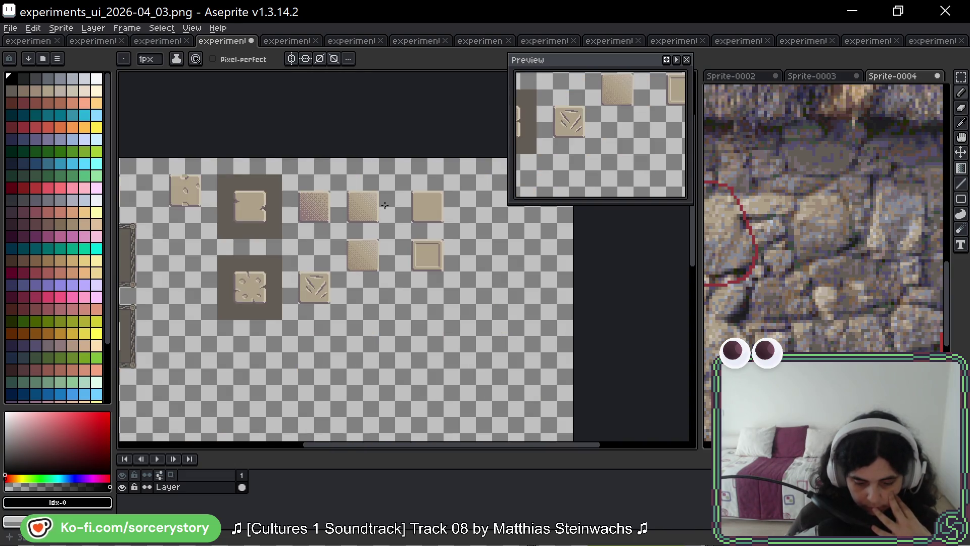
scroll(385, 206, "up", 2)
left_click_drag(405, 252, 369, 218)
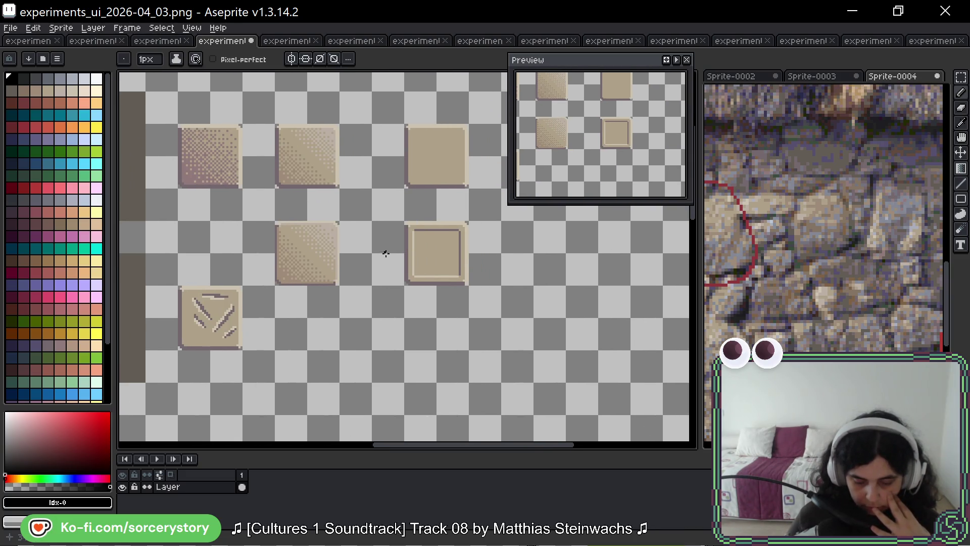
left_click_drag(386, 251, 361, 242)
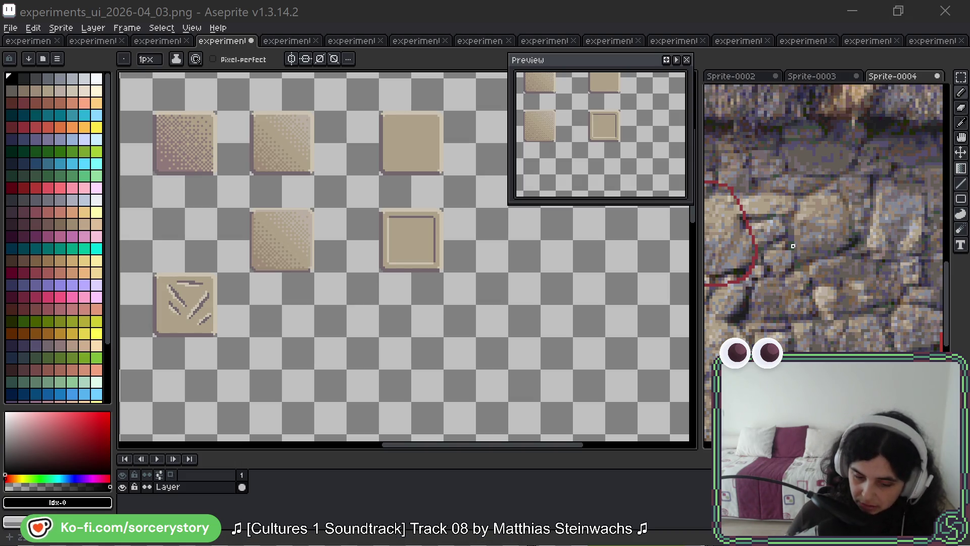
scroll(323, 188, "up", 3)
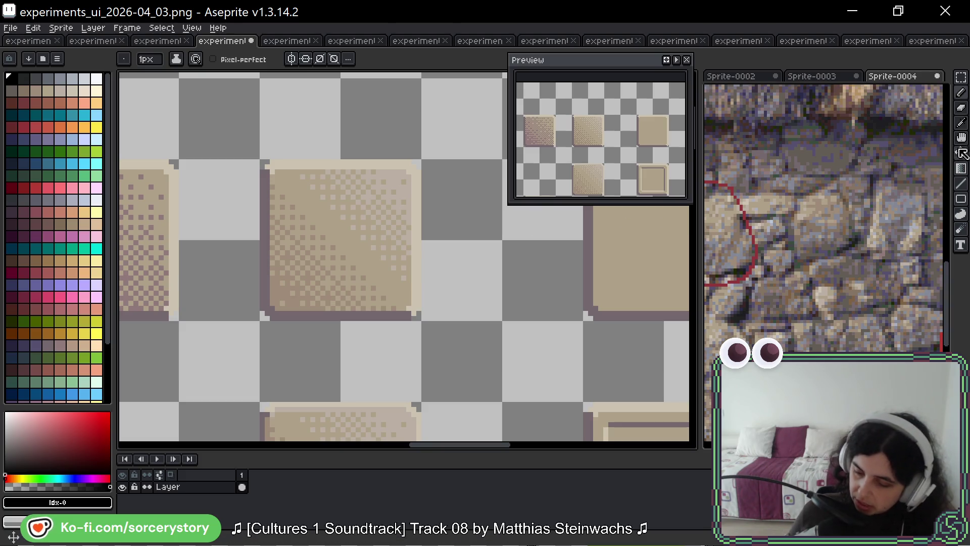
left_click(961, 168)
Step: Set gradient dithering to Bayer Matrix 4x4, undoing an accidental black fill
left_click(392, 60)
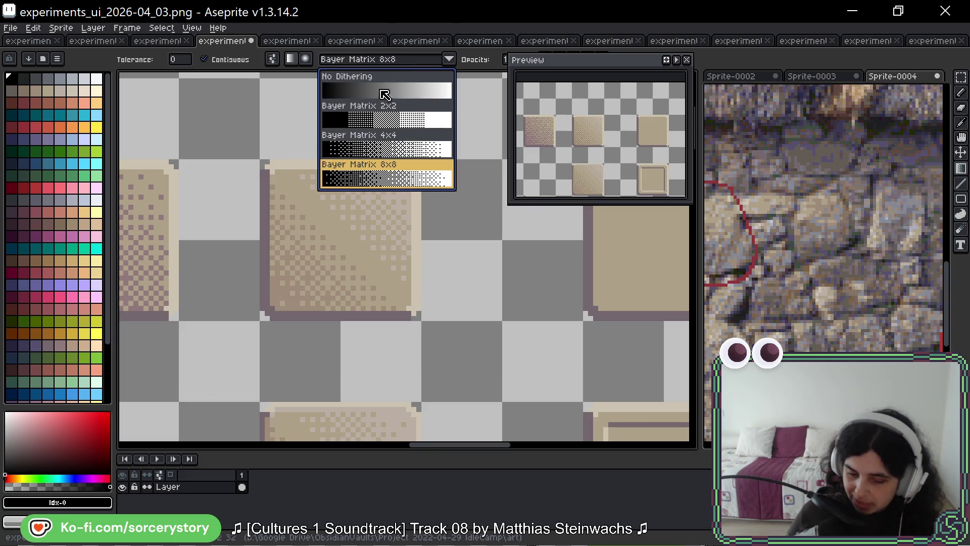
left_click(383, 151)
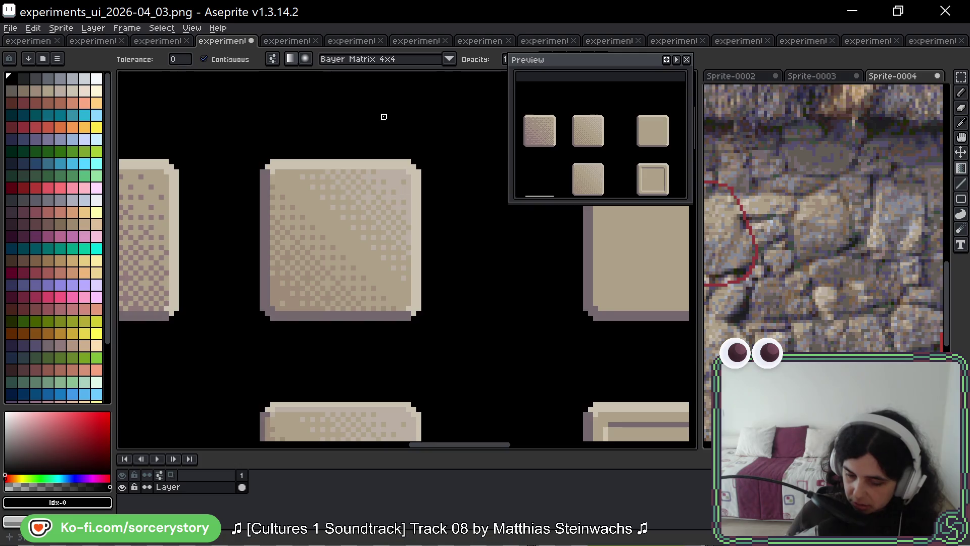
key("ctrl+z")
Step: Drag diagonal and left-to-right test gradients, undoing each until the original tile sheet returns
left_click_drag(291, 92, 389, 172)
scroll(510, 265, "down", 3)
key("ctrl+z")
left_click_drag(286, 334, 437, 333)
scroll(371, 316, "up", 3)
key("ctrl+z")
left_click_drag(353, 256, 565, 262)
key("ctrl+z")
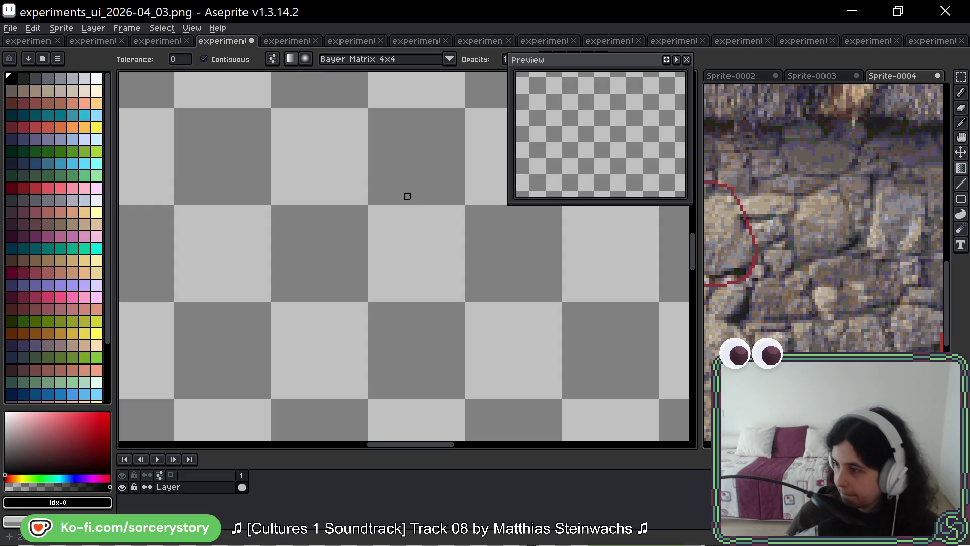
scroll(401, 192, "down", 3)
key("ctrl+z")
scroll(353, 329, "up", 2)
left_click_drag(433, 183, 320, 297)
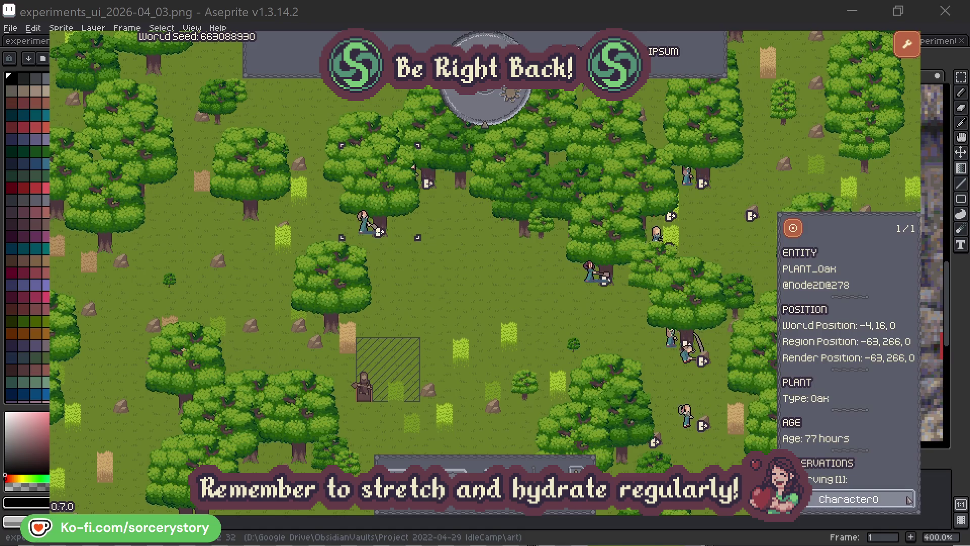
Step: Close Character0's info panel and advance the game clock one hour to 09:00
left_click(908, 499)
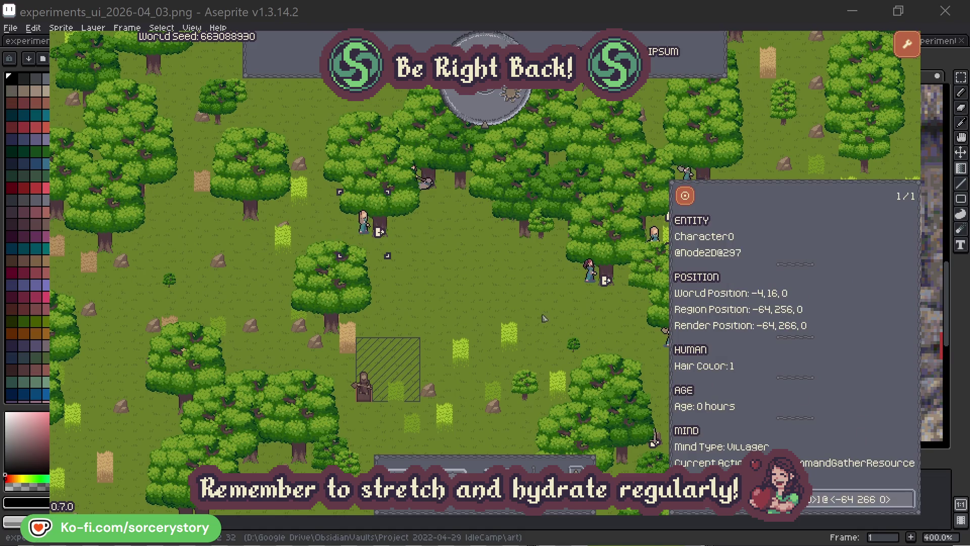
left_click(526, 311)
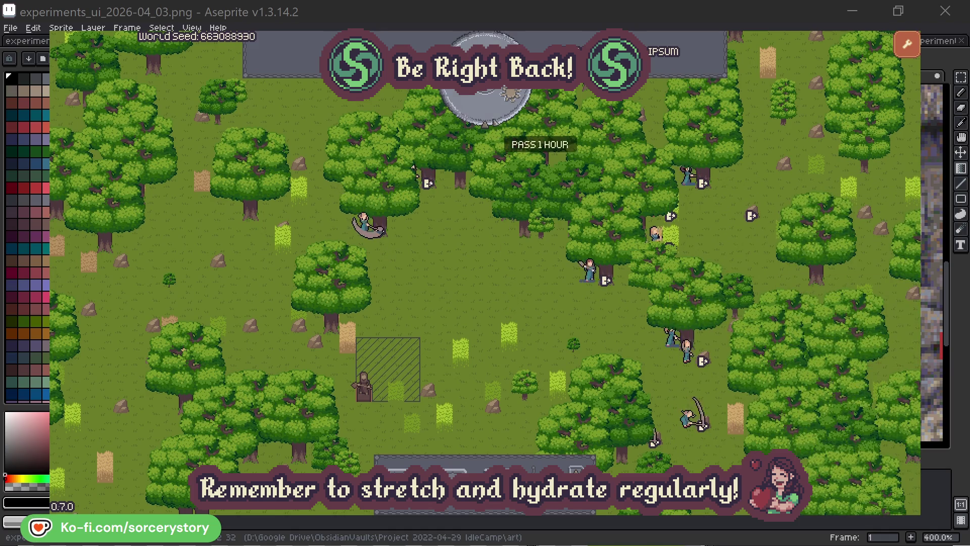
left_click(494, 113)
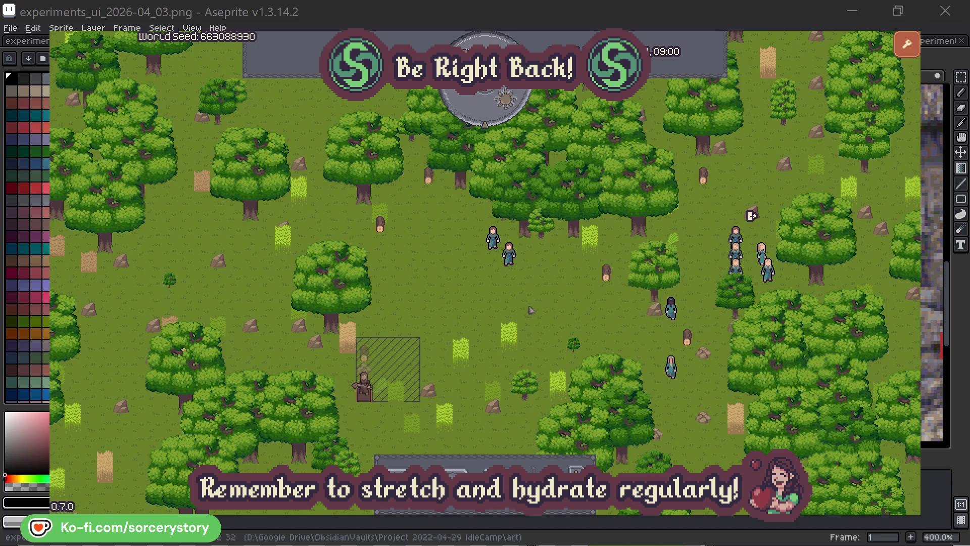
Step: Inspect the wood stockpile and Character9, and centre the camera on the Herb pile
left_click(367, 357)
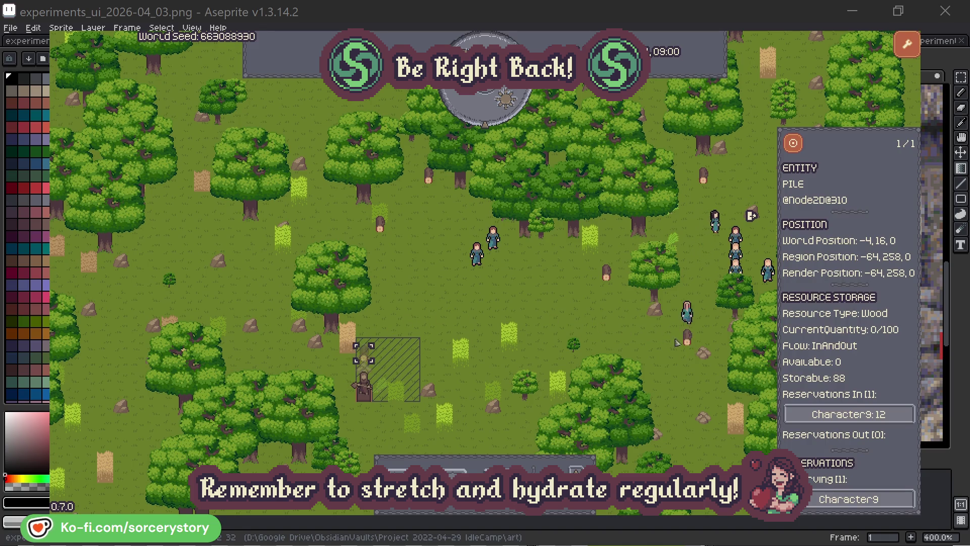
left_click(893, 415)
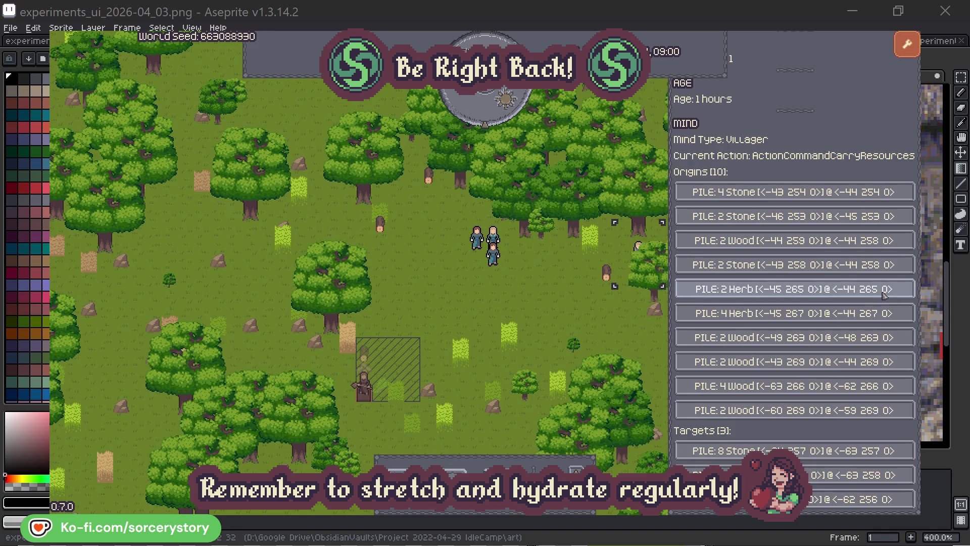
left_click(884, 292)
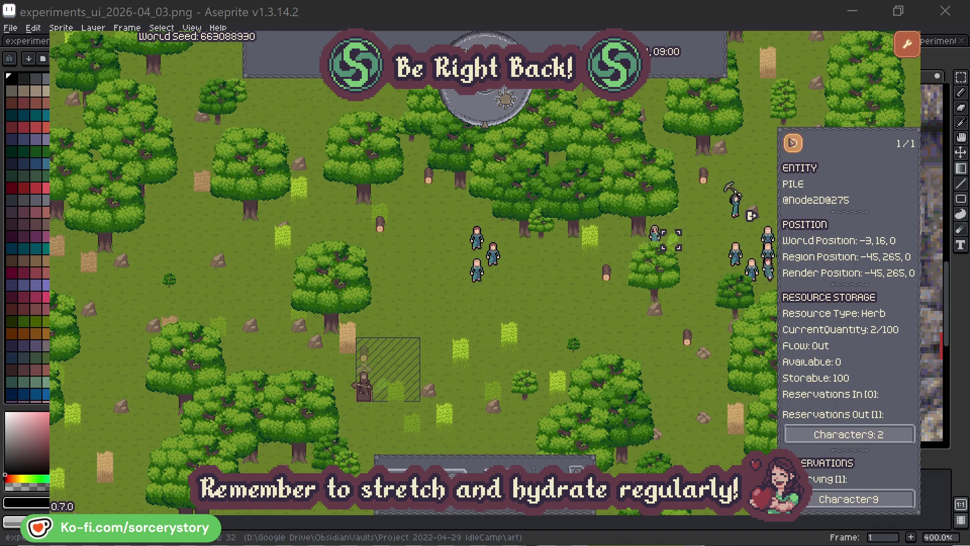
left_click(797, 144)
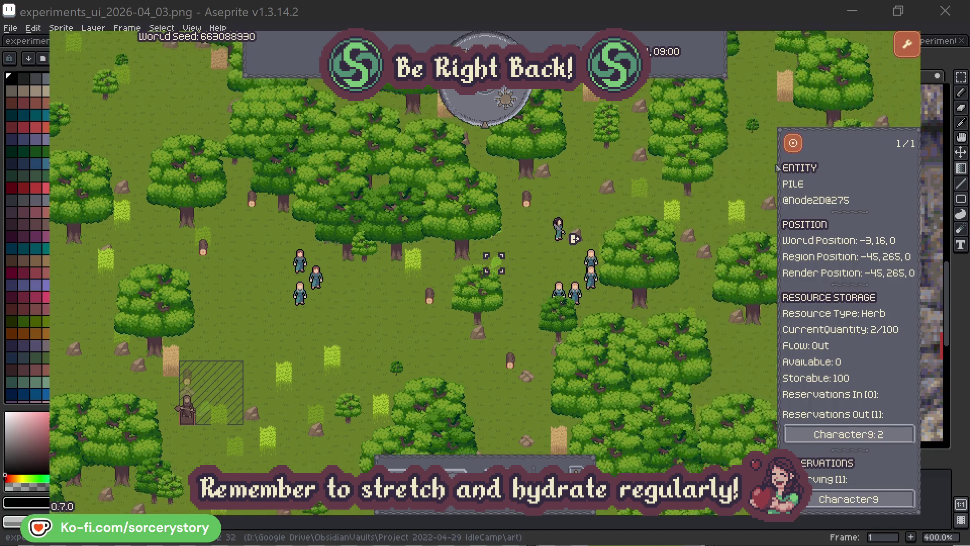
left_click(882, 435)
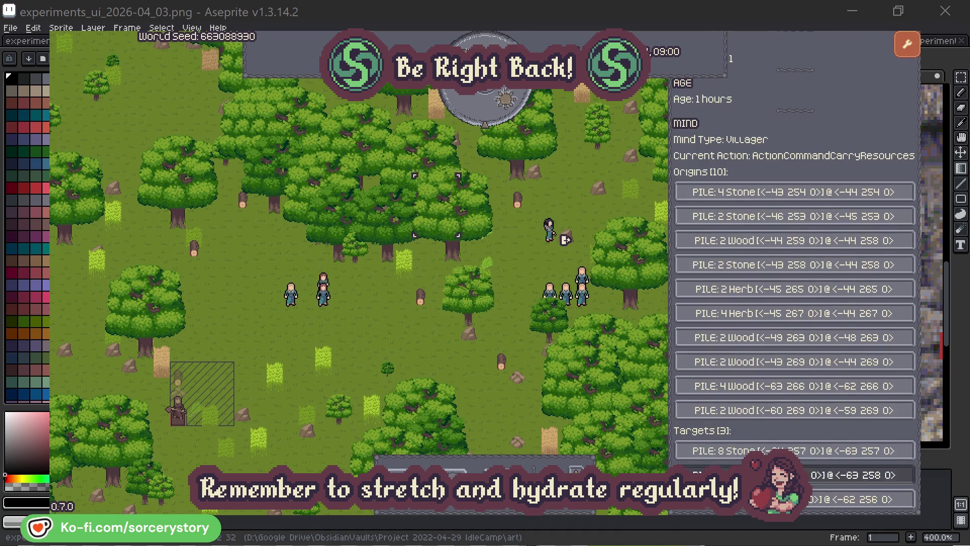
Step: Centre the camera on the wood pile, then select and centre on Character2
left_click(859, 475)
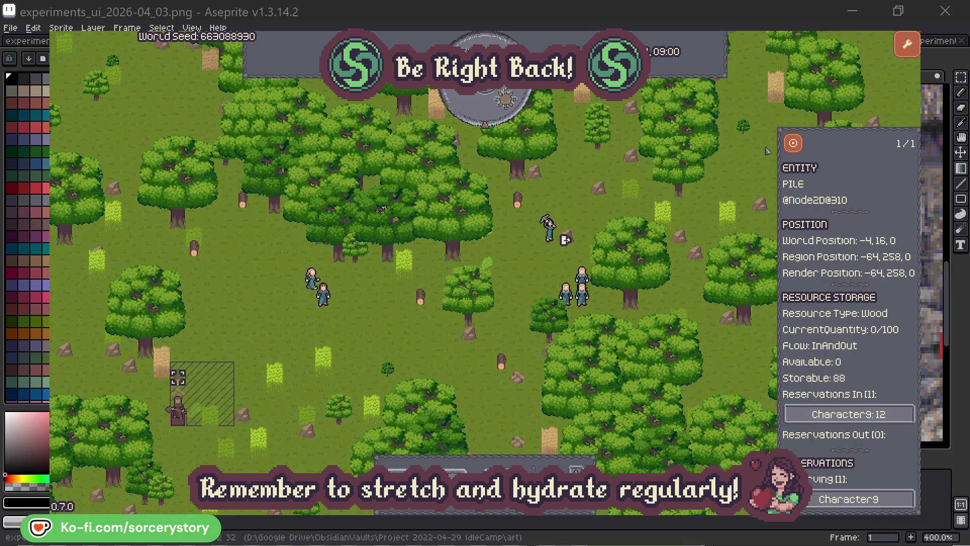
left_click(793, 147)
left_click(793, 144)
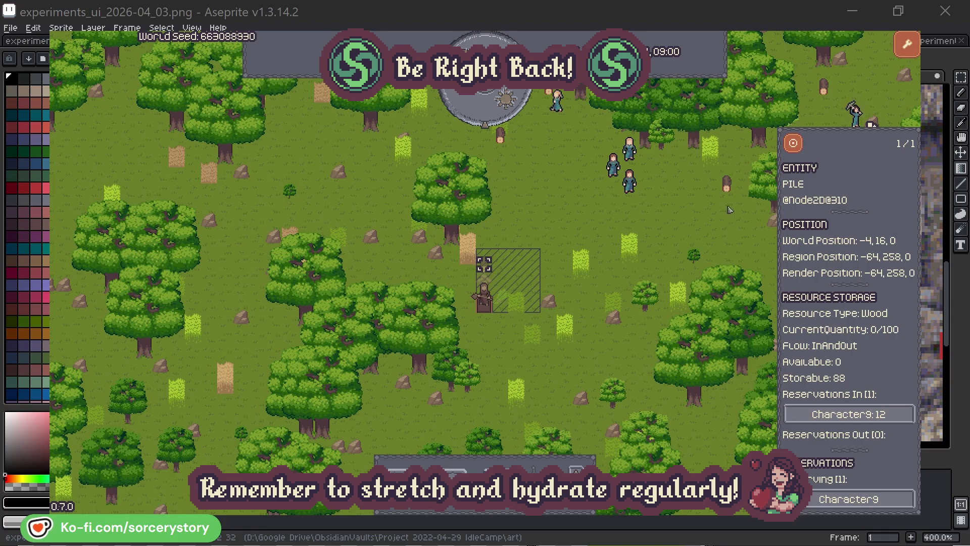
left_click(708, 220)
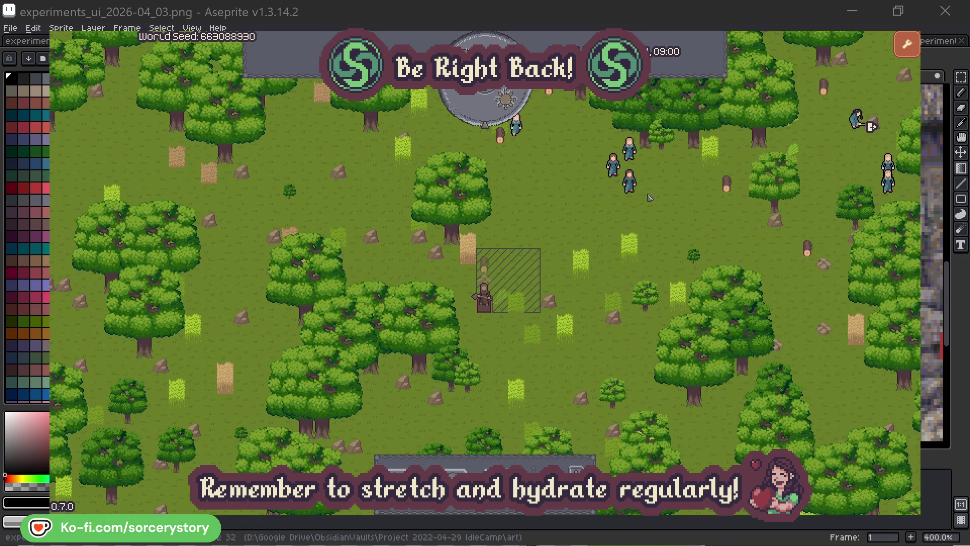
left_click(629, 181)
left_click(748, 234)
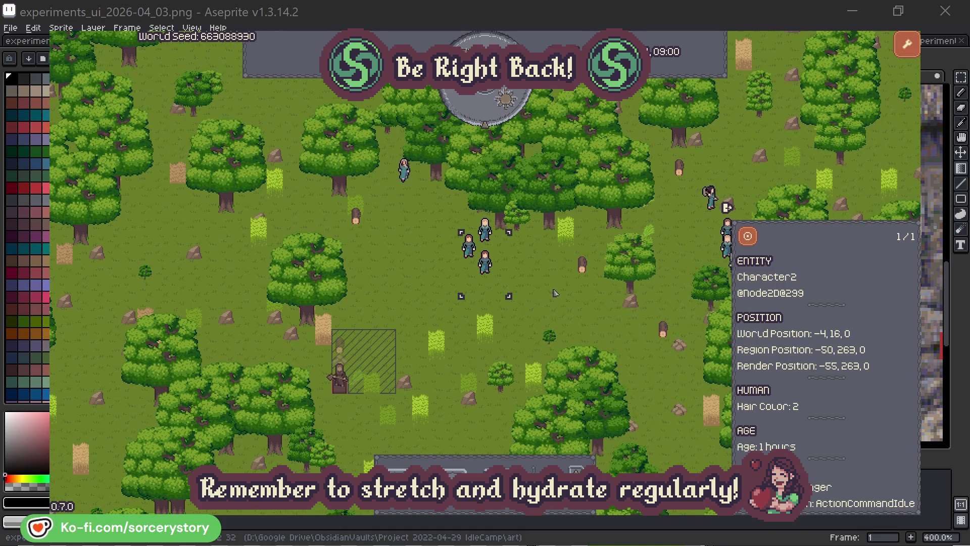
left_click(554, 292)
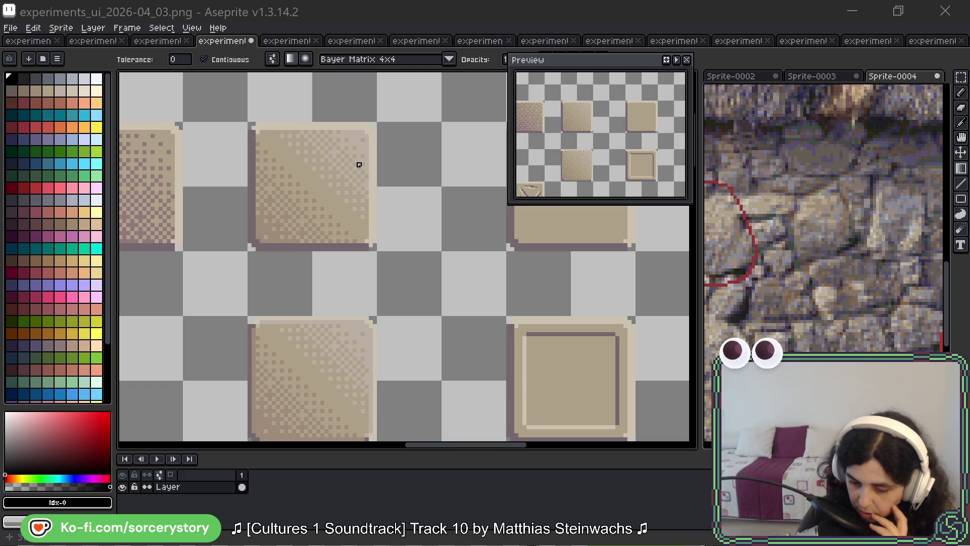
Step: Magic-wand the plain beige tile and move it to a new spot on the sheet
key("w")
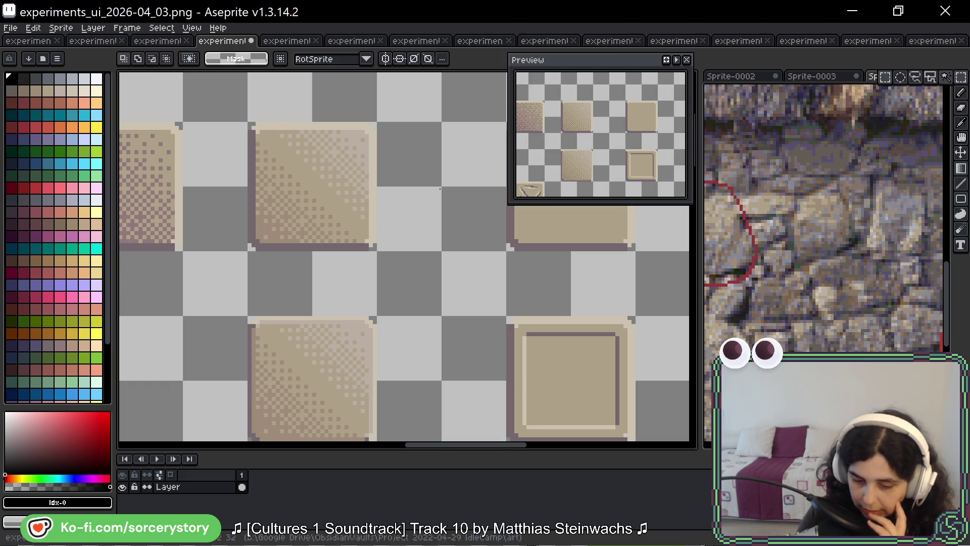
scroll(240, 192, "down", 5)
scroll(240, 192, "up", 3)
left_click(191, 195)
scroll(190, 195, "right", 5)
left_click_drag(429, 172, 251, 156)
key("Return")
Step: Switch the selection mode to matching colour and select the plain top-left tile
scroll(259, 104, "up", 2)
left_click(961, 80)
left_click(944, 77)
left_click(246, 161)
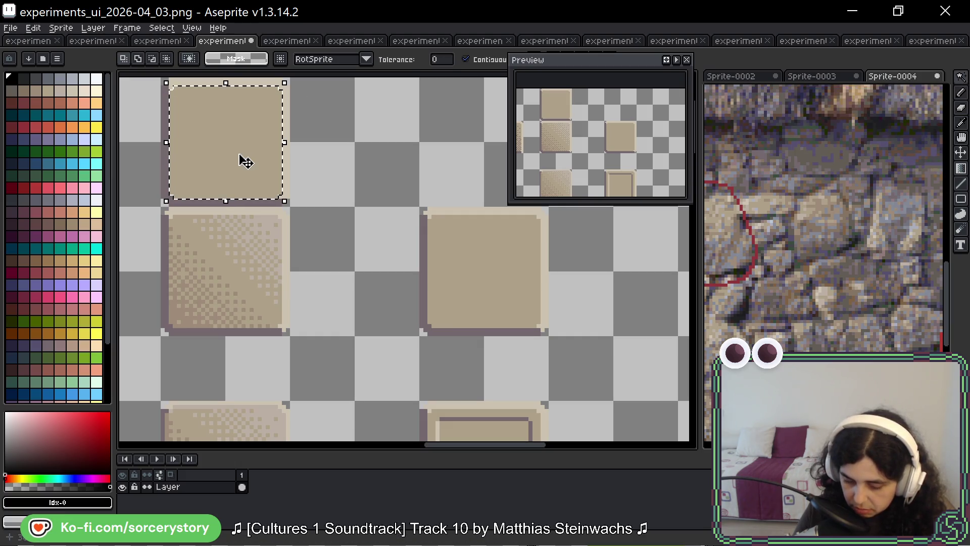
left_click_drag(247, 169, 276, 210)
Step: Pick beige #bbafa4 and darker beige #9c8c79 as the gradient colours
key("b")
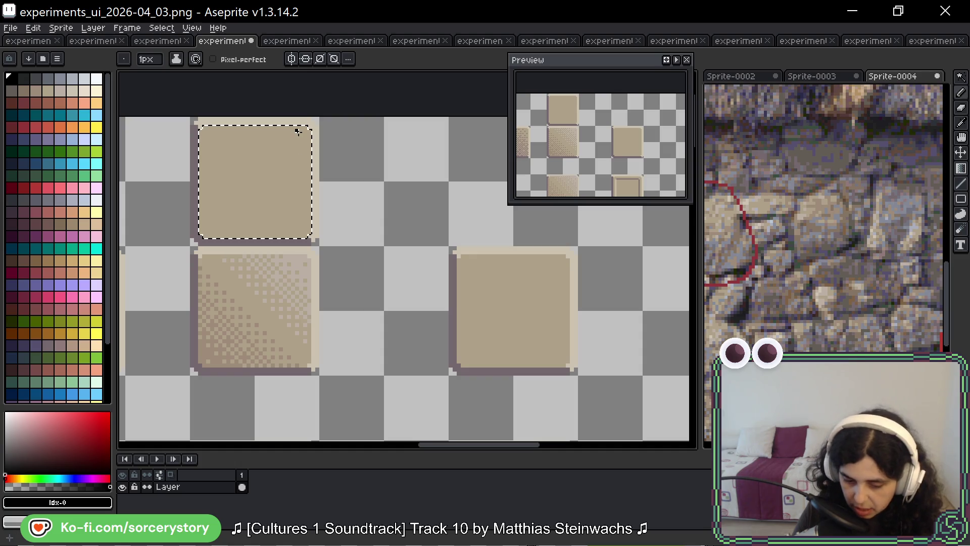
left_click(960, 168)
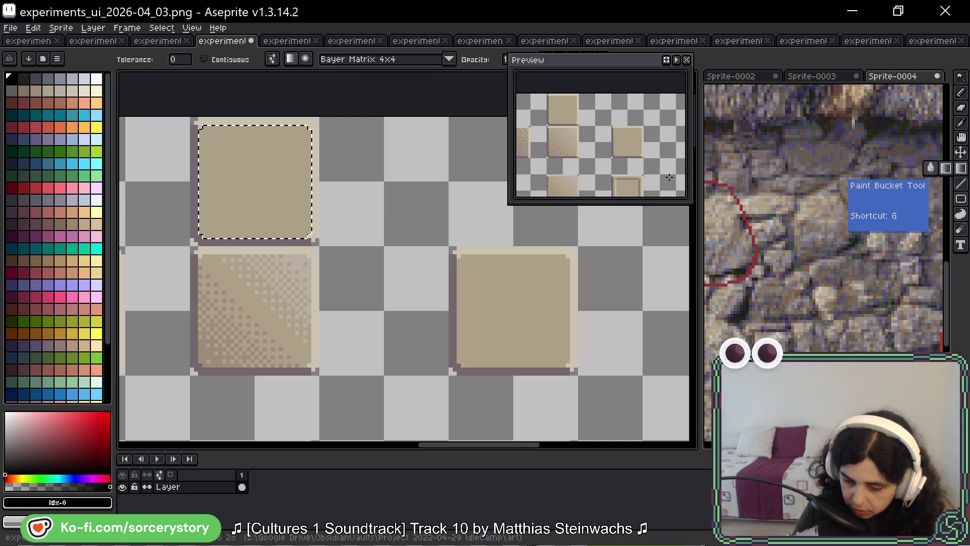
left_click(311, 232, "alt")
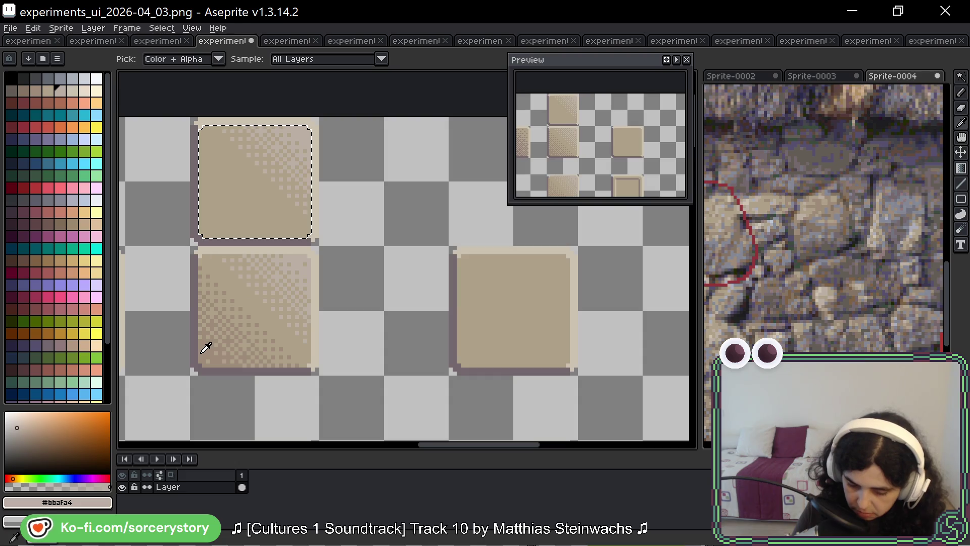
left_click(209, 252, "alt")
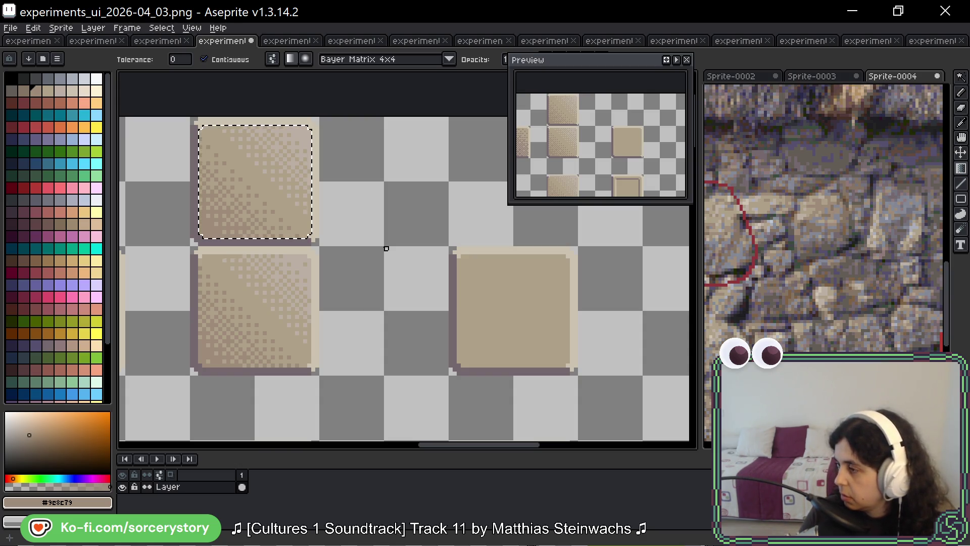
Step: Clear the selection and rectangle-select the top-left tile
key("ctrl+d")
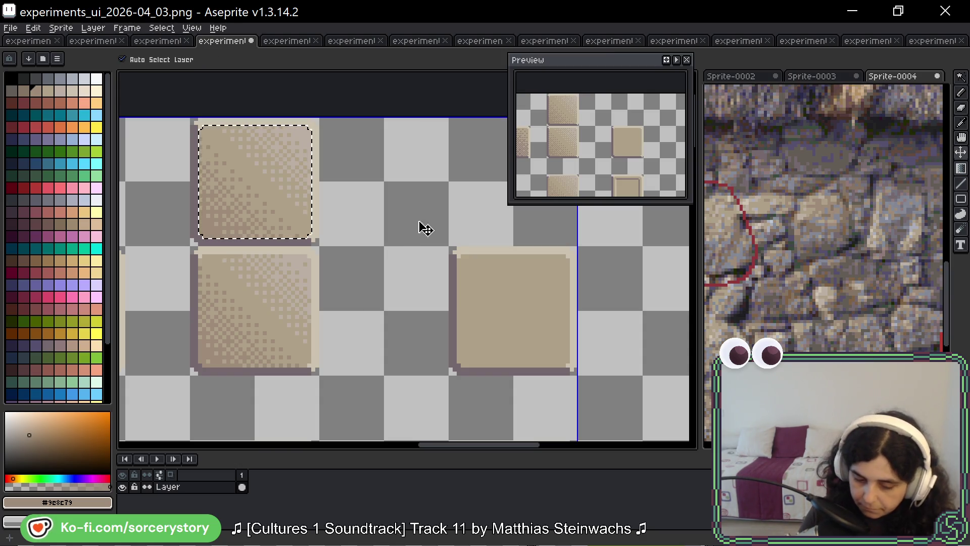
key("m")
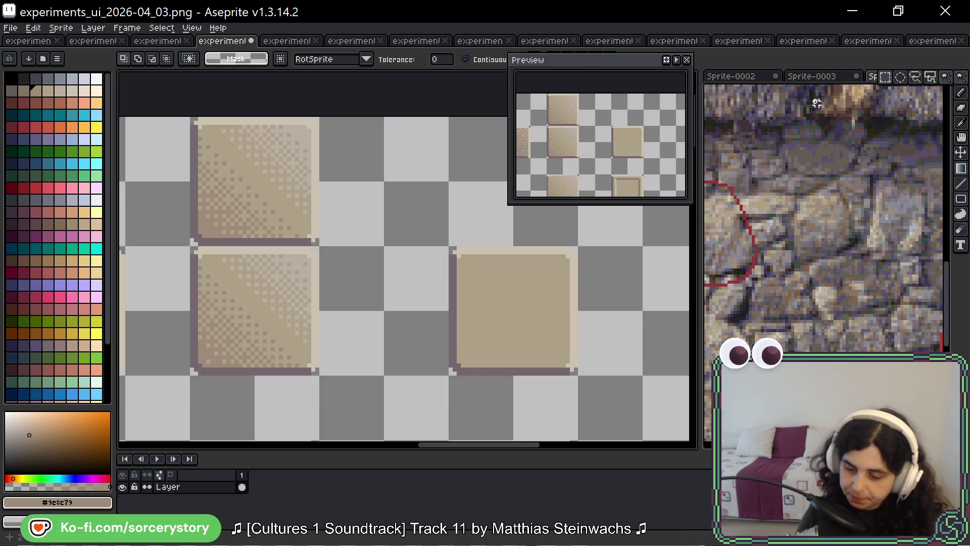
left_click(305, 130)
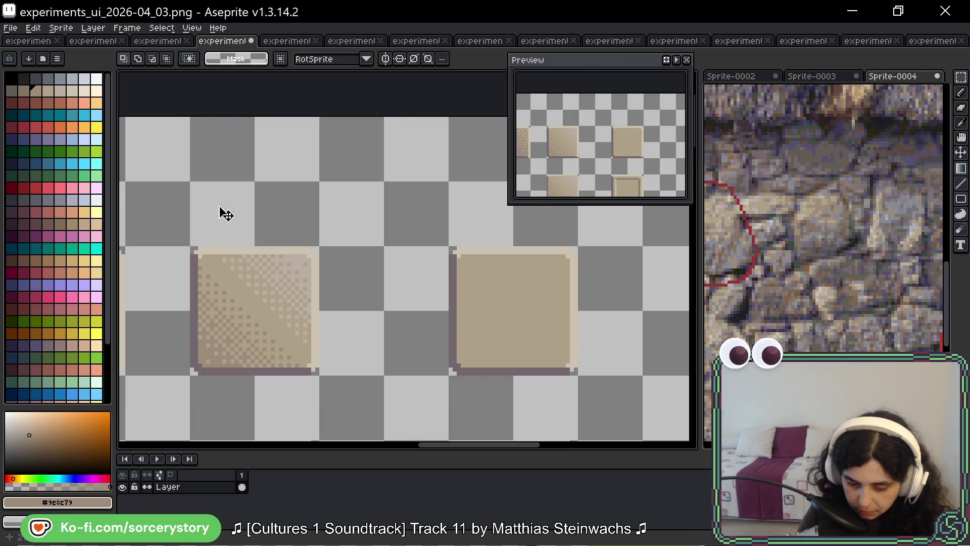
Step: Pan and zoom the Sprite-0004 stone-wall reference onto its red-circled stone, ready for the eyedropper
scroll(227, 215, "down", 1)
scroll(269, 97, "down", 5)
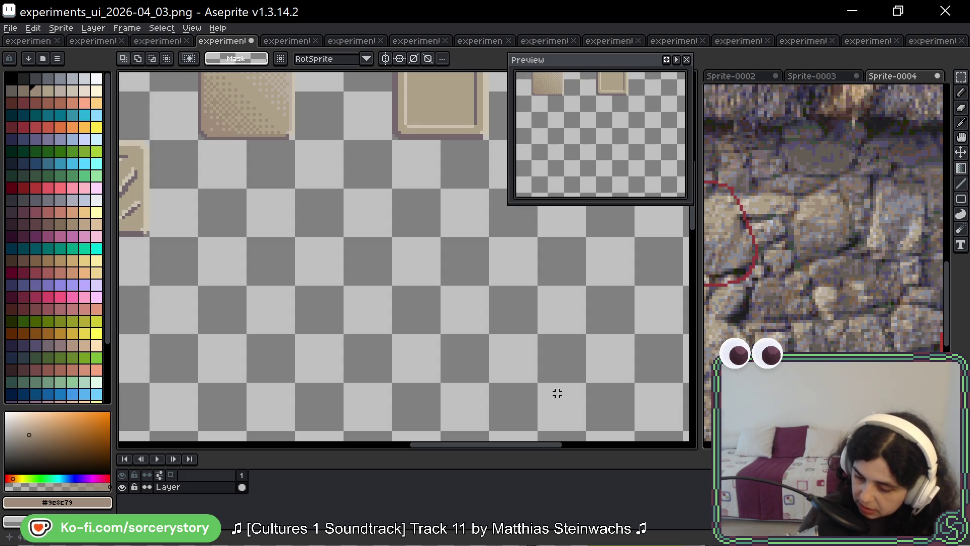
mouse_move(798, 269)
left_mouse_down()
mouse_move(901, 198)
mouse_move(894, 234)
left_mouse_up()
scroll(818, 169, "up", 2)
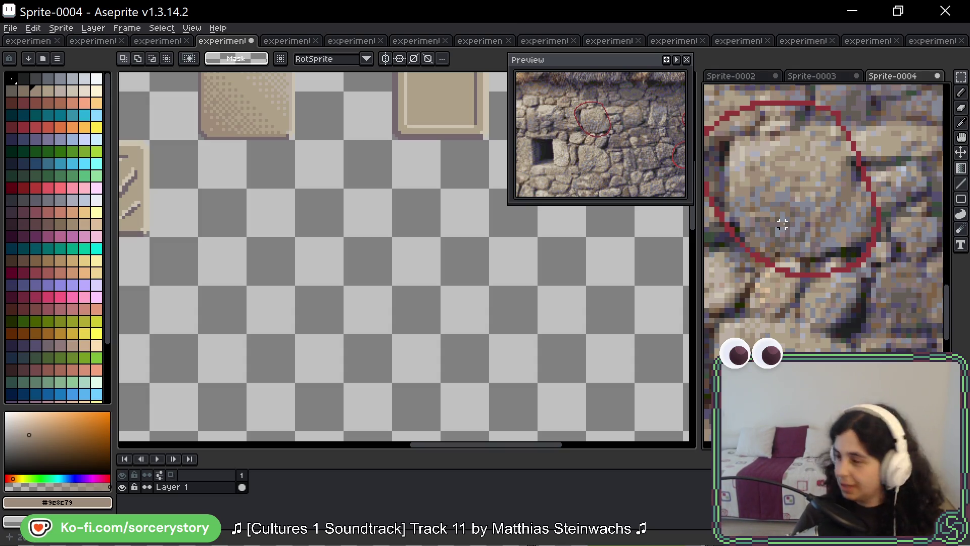
key("i")
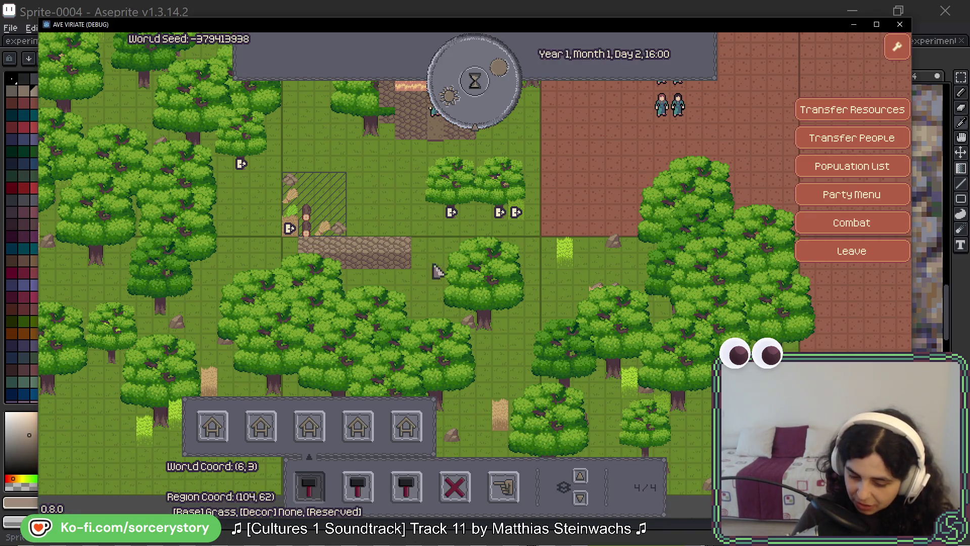
Step: Inspect an oak tree, then mark the central forest's trees for chopping
left_click(501, 217)
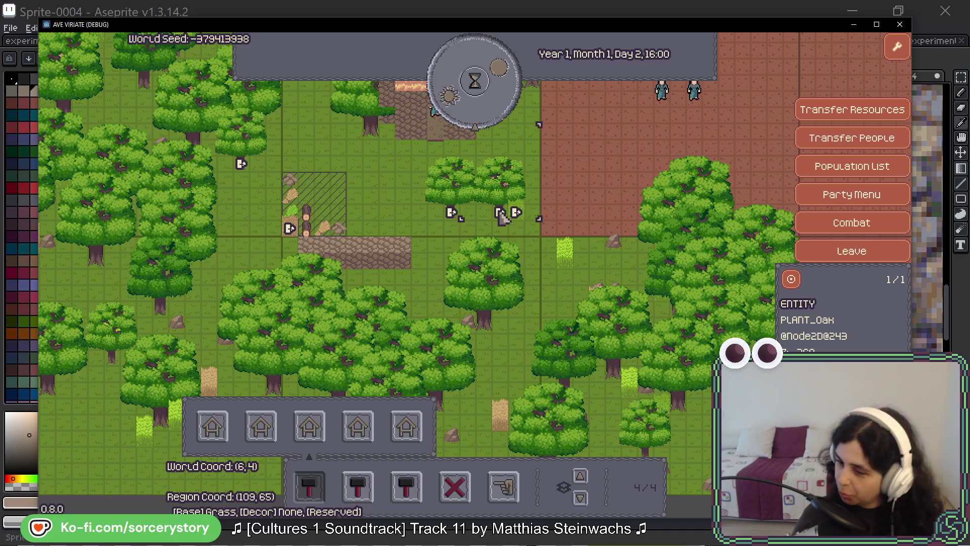
right_click(501, 217)
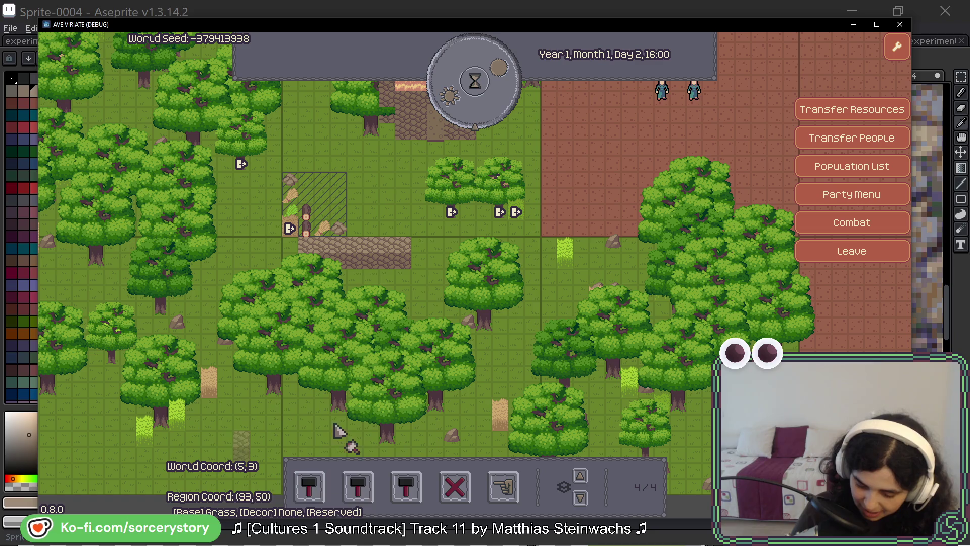
left_click(503, 487)
key("s")
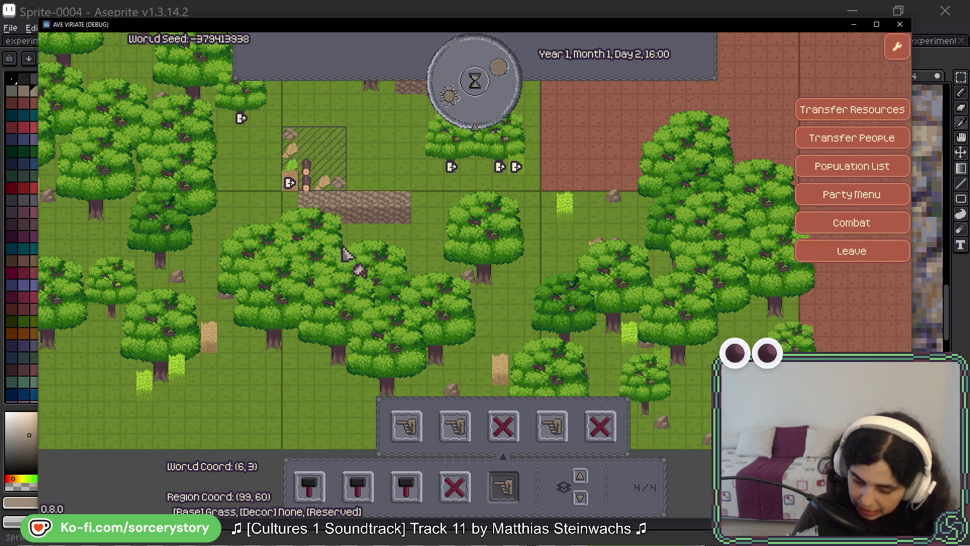
mouse_move(273, 188)
left_mouse_down()
mouse_move(596, 349)
mouse_move(618, 376)
left_mouse_up()
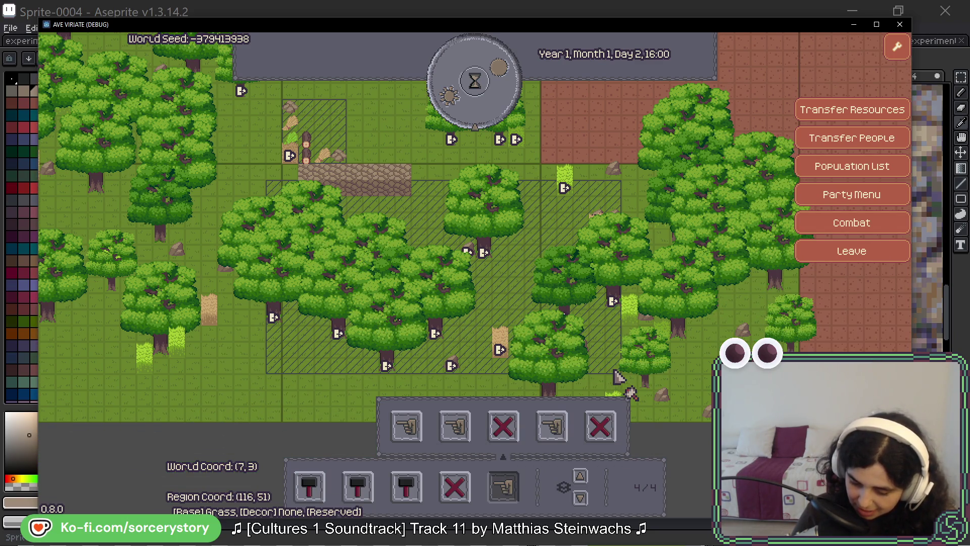
Step: Pan the map, let two hours pass, and bring up the building list
key("w")
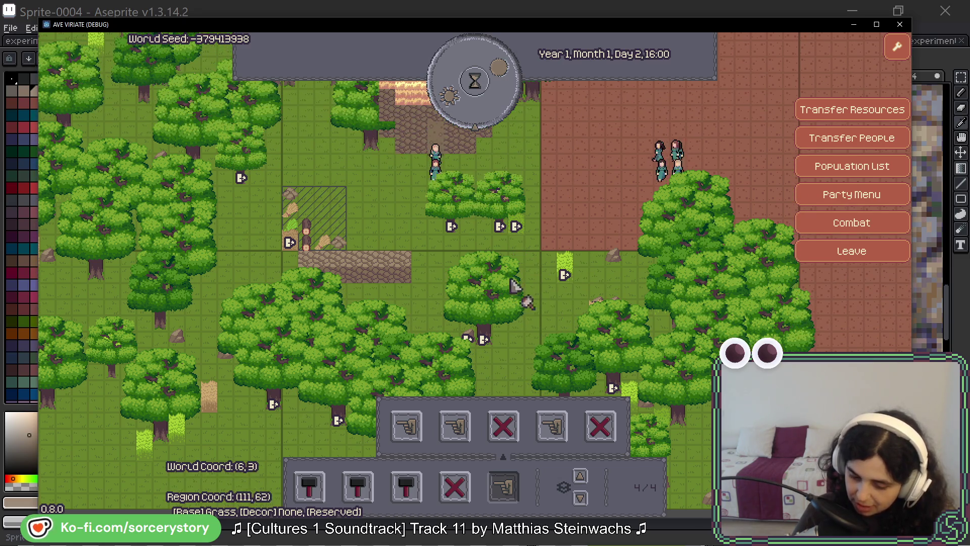
key("s")
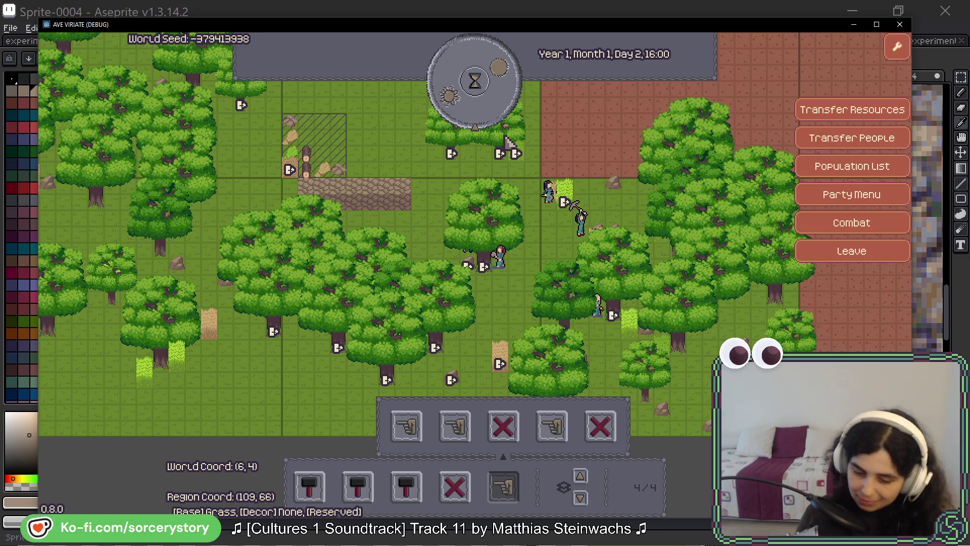
left_click(492, 89)
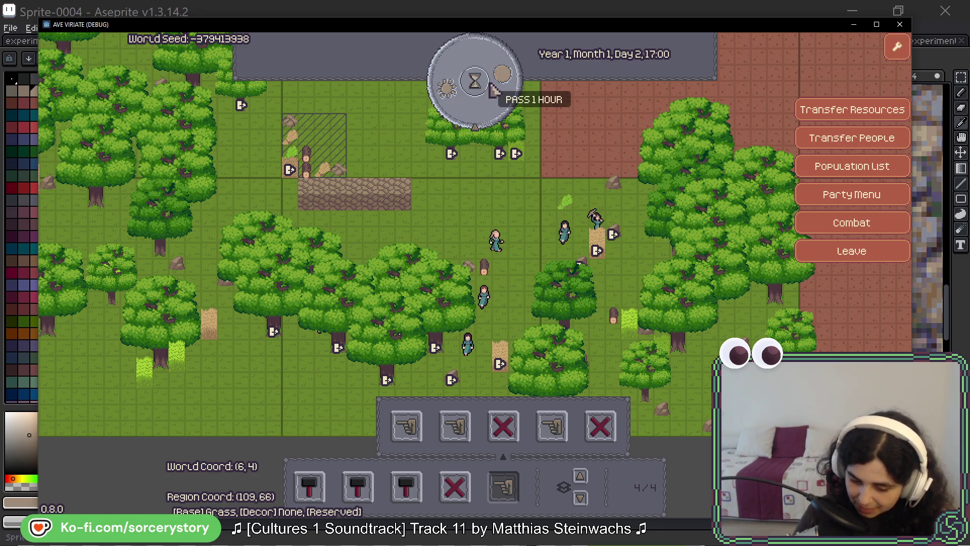
left_click(492, 88)
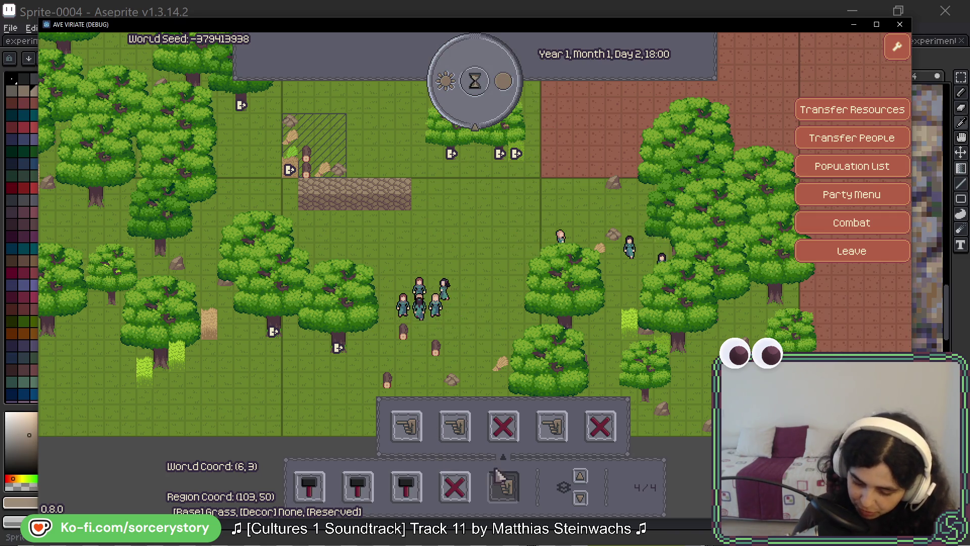
left_click(303, 480)
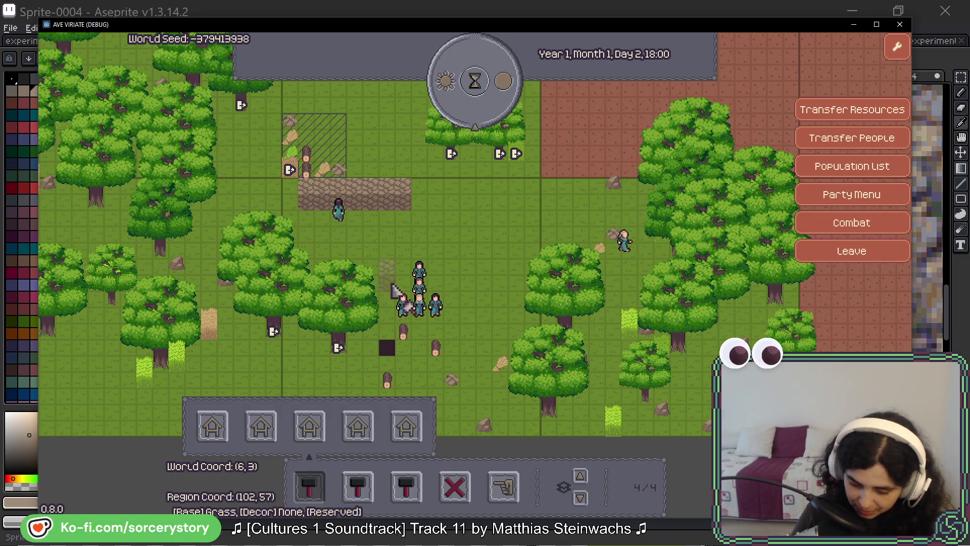
Step: Lay out a building along the stone wall and let a couple of hours pass
left_click_drag(318, 237, 424, 233)
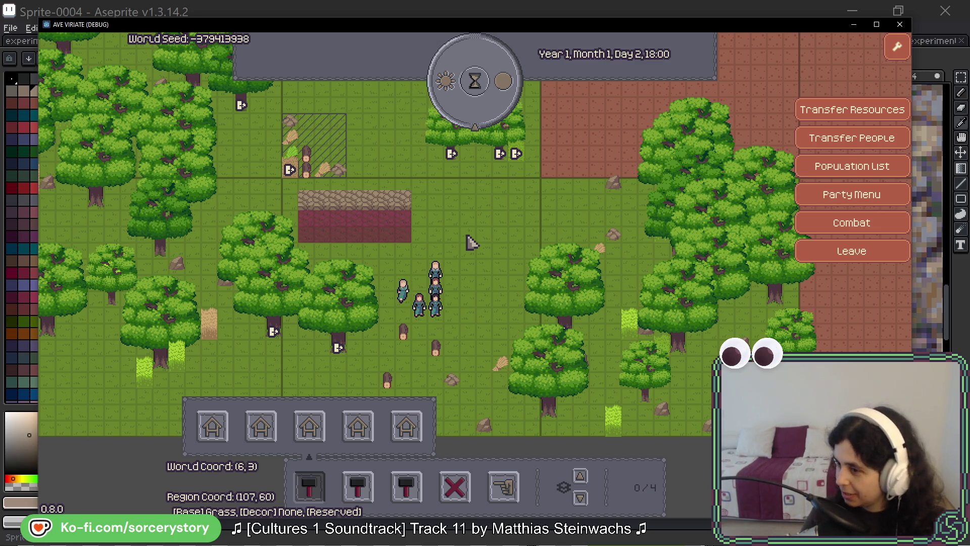
left_click(469, 108)
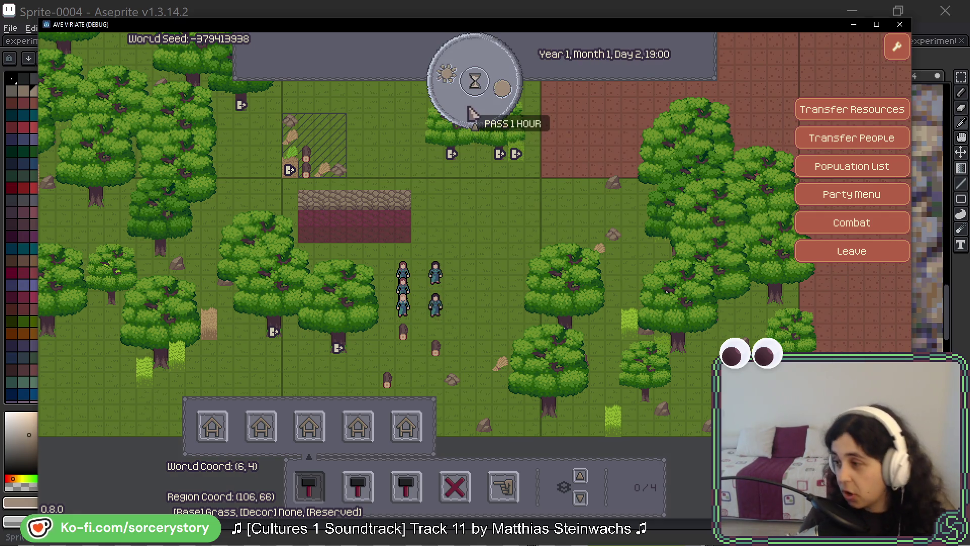
left_click(472, 107)
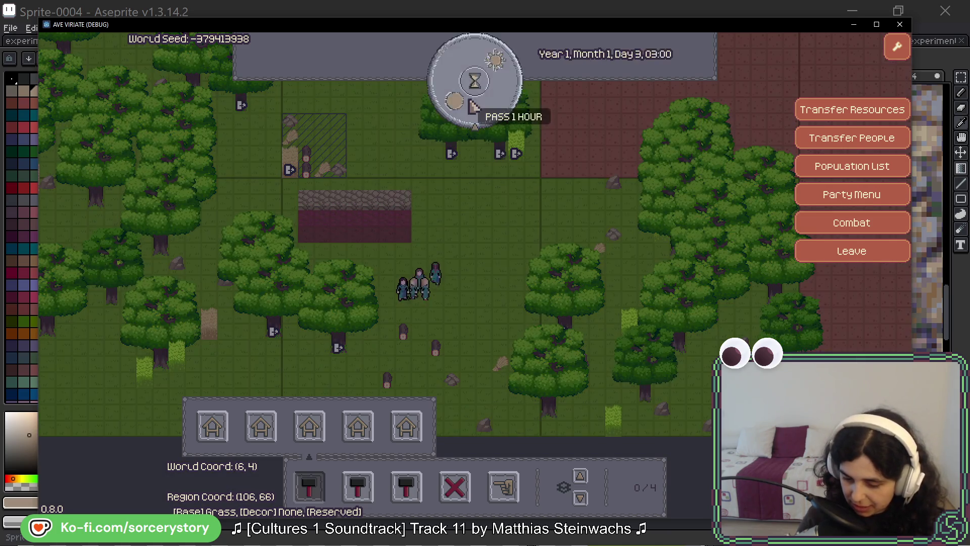
Step: Advance the game clock to Day 3, 08:00, then return to Aseprite
left_click(472, 104)
left_click(472, 104)
left_click(473, 104)
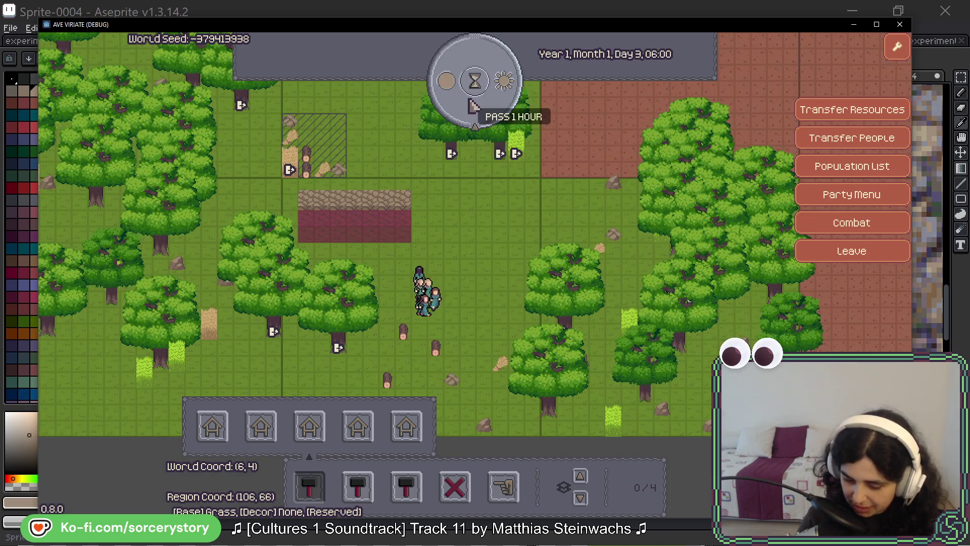
left_click(472, 104)
left_click(475, 104)
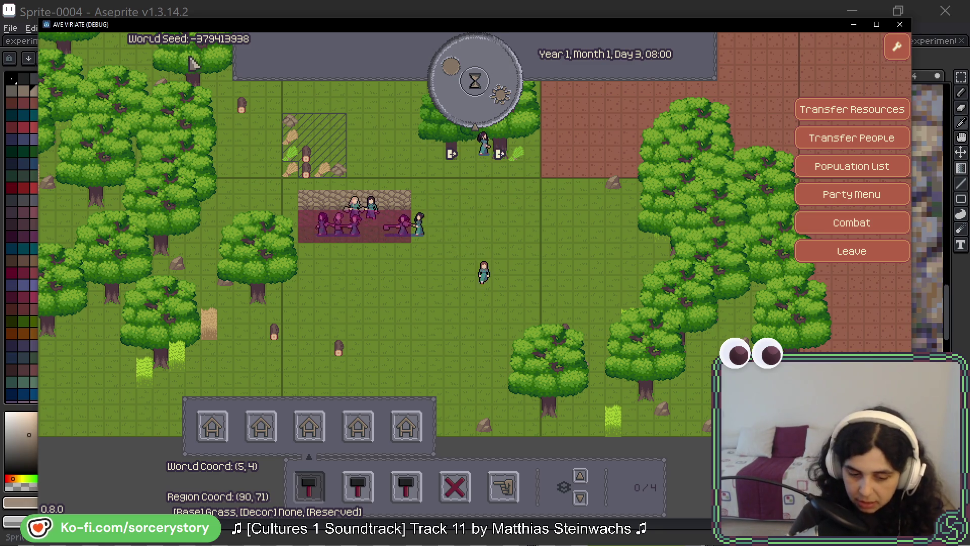
left_click(236, 10)
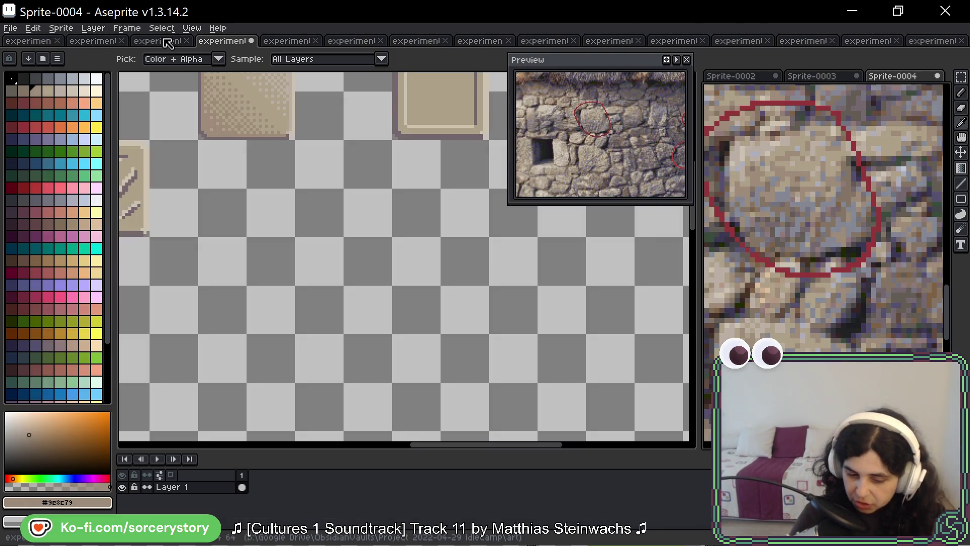
Step: Rectangle-select the framed beige tile in experiments_ui_2026-04_02, then switch to experiments_ui_2026-04_03
left_click(161, 40)
left_click_drag(214, 227, 200, 168)
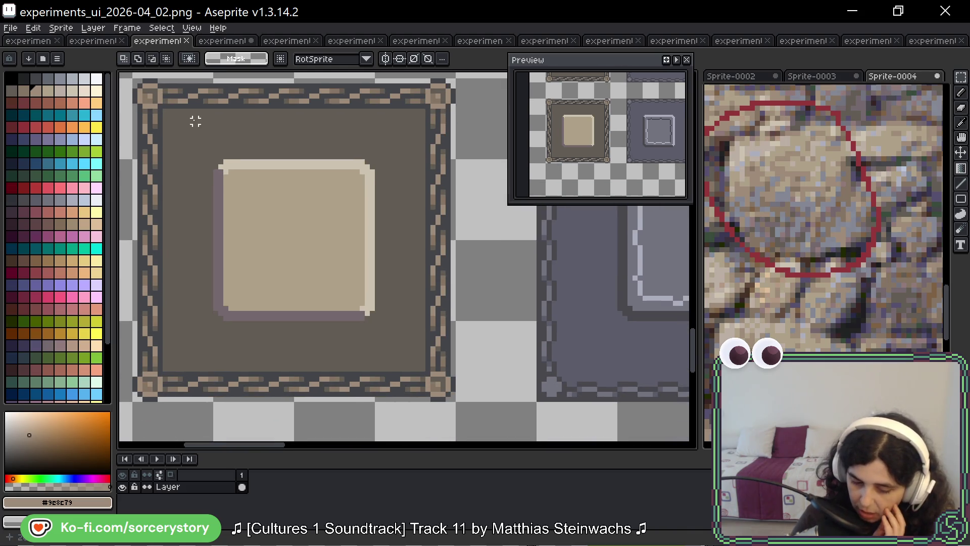
mouse_move(177, 124)
left_mouse_down()
mouse_move(373, 268)
mouse_move(412, 342)
left_mouse_up()
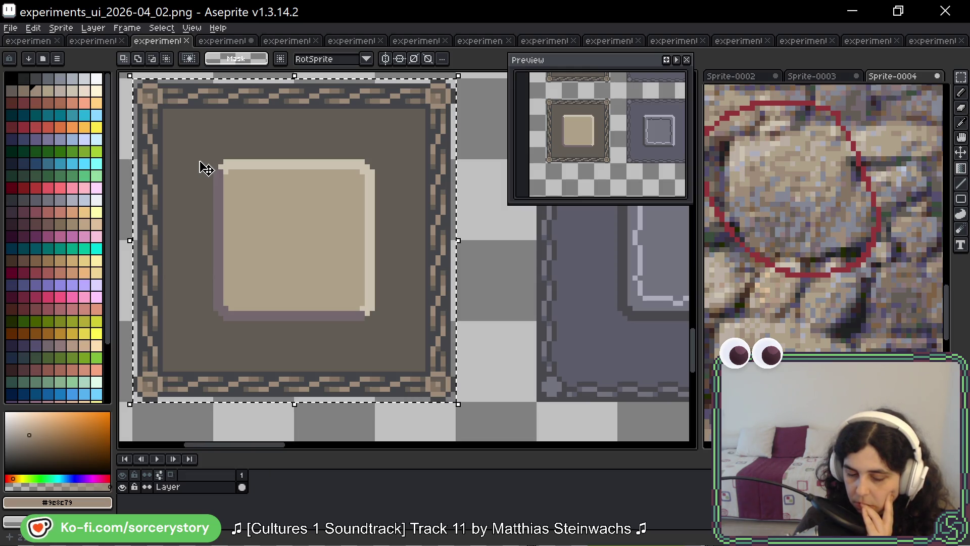
scroll(207, 147, "down", 1)
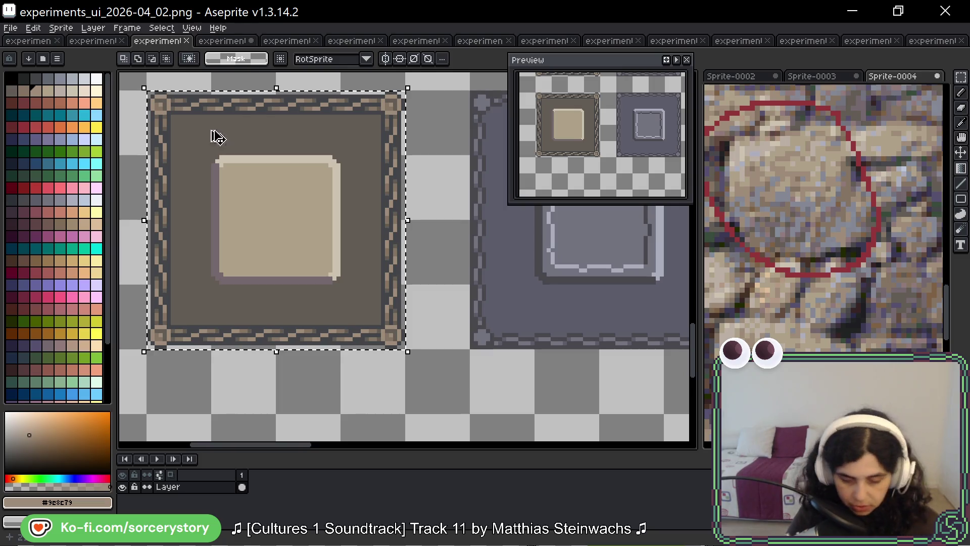
left_click(223, 40)
scroll(403, 203, "down", 2)
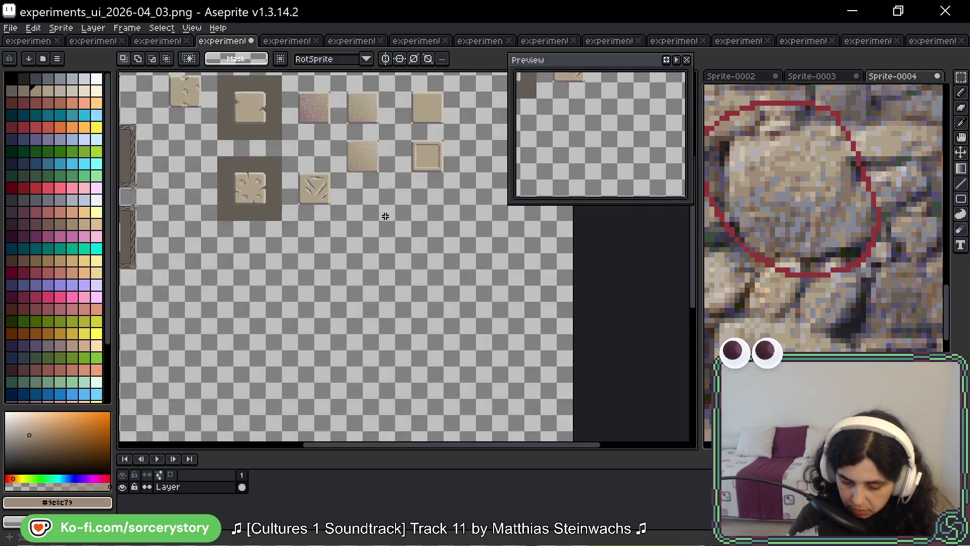
Step: Paste the framed tile into an empty spot on the 04_03 sheet
scroll(385, 215, "up", 1)
key("ctrl+v")
mouse_move(416, 238)
left_mouse_down()
mouse_move(293, 312)
mouse_move(515, 320)
mouse_move(335, 303)
mouse_move(385, 305)
mouse_move(404, 279)
left_mouse_up()
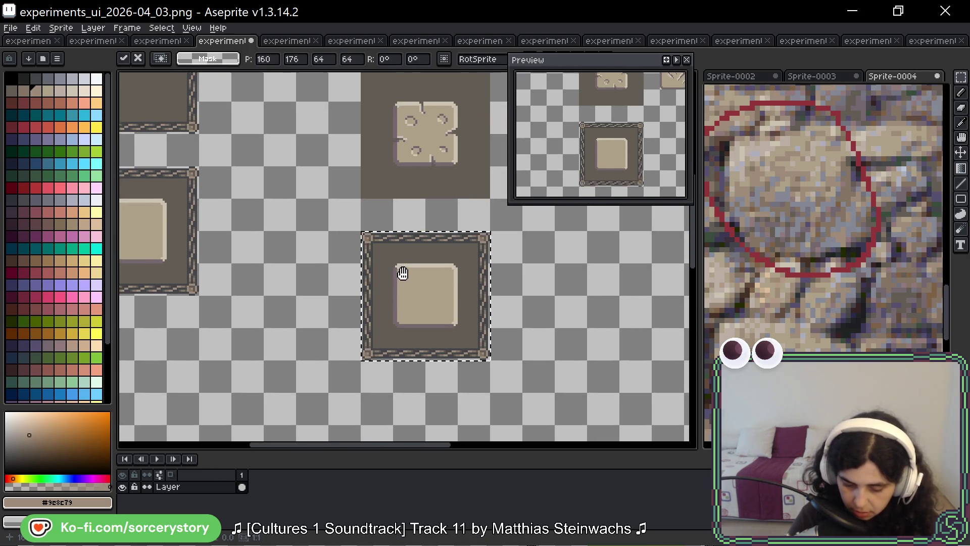
key("Return")
Step: Delete the panel's light inner square and rectangle-select the empty interior
scroll(404, 279, "up", 2)
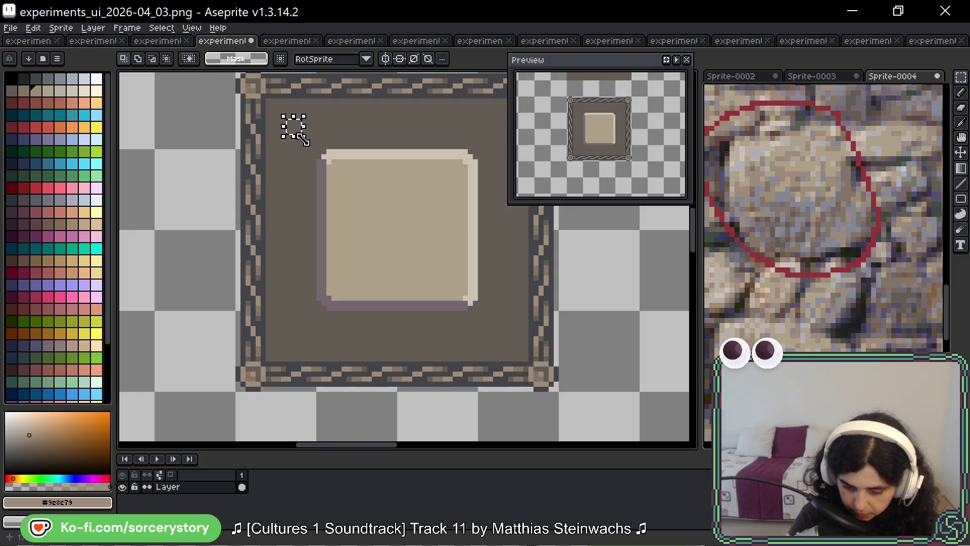
left_click_drag(292, 123, 485, 319)
key("Delete")
scroll(465, 217, "right", 2)
key("ctrl+d")
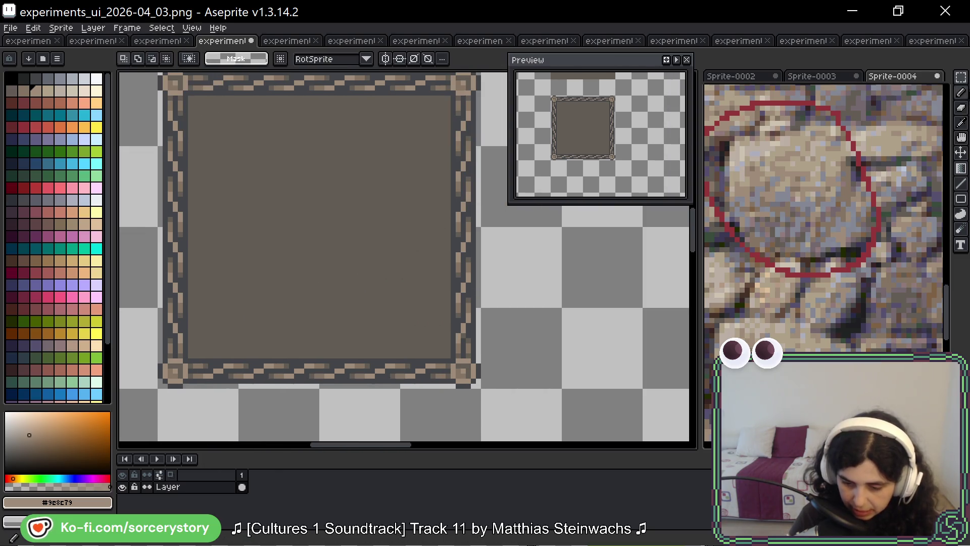
key("shift+q")
mouse_move(448, 98)
left_mouse_down()
mouse_move(209, 279)
mouse_move(187, 359)
left_mouse_up()
Step: Sample the panel's dark brown, try several red shades, and paint a purple test pixel
key("i")
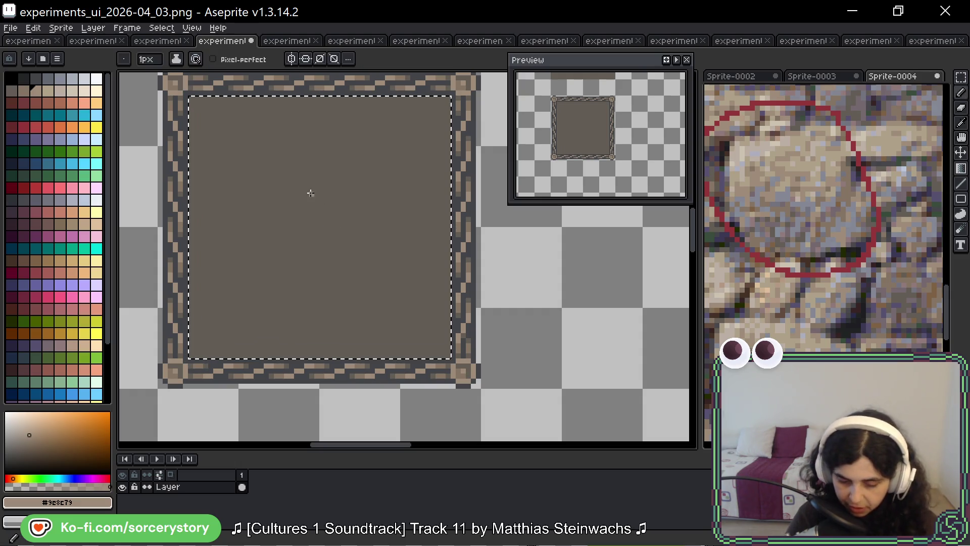
left_click(316, 183)
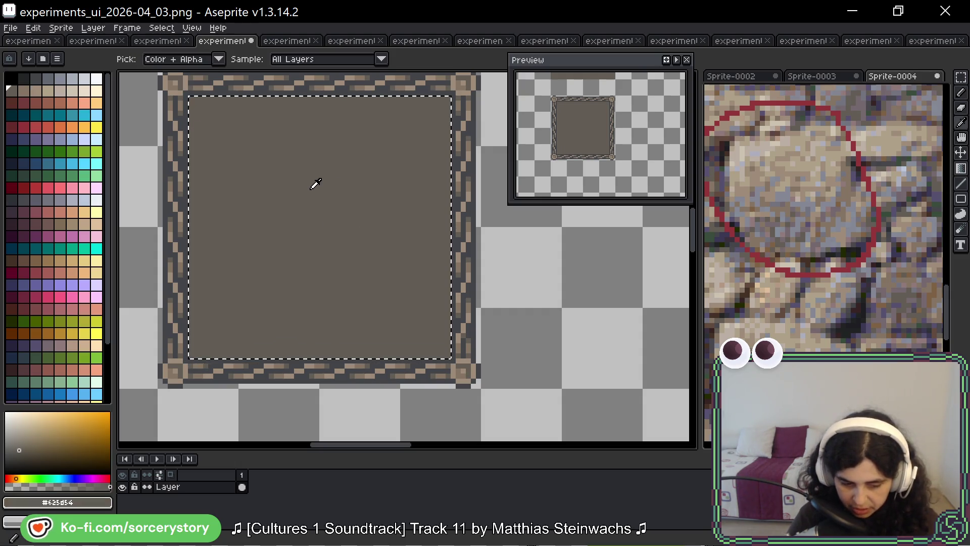
key("b")
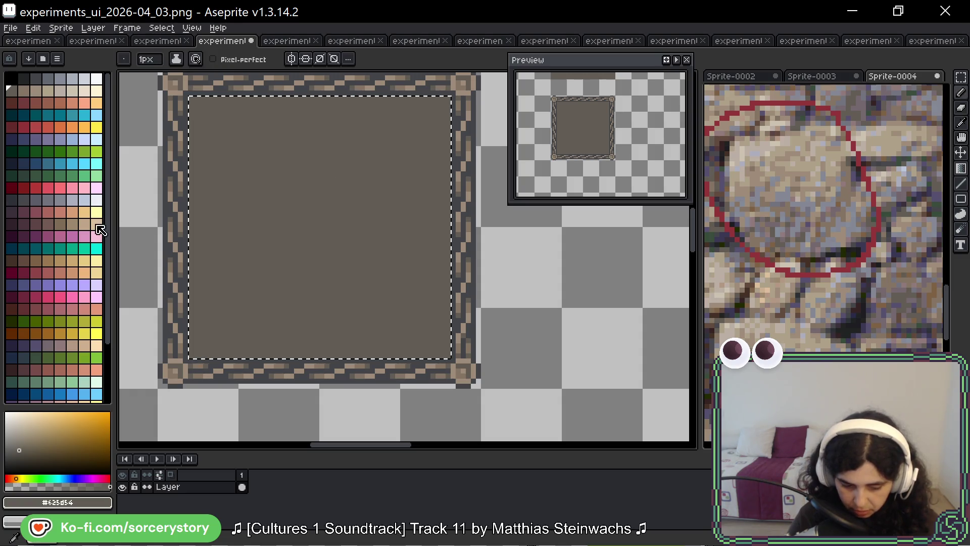
scroll(143, 212, "up", 1)
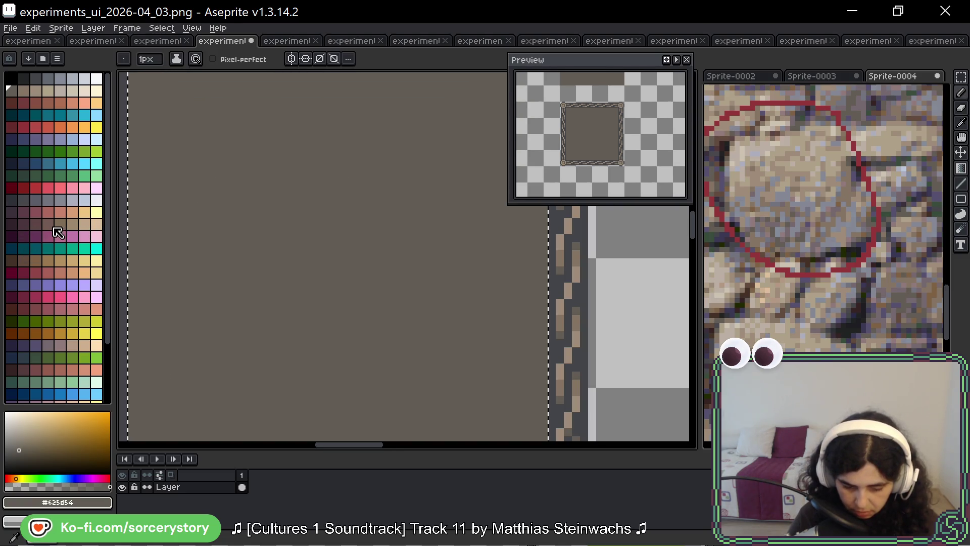
left_click(49, 225)
scroll(238, 217, "up", 2)
left_click(24, 224)
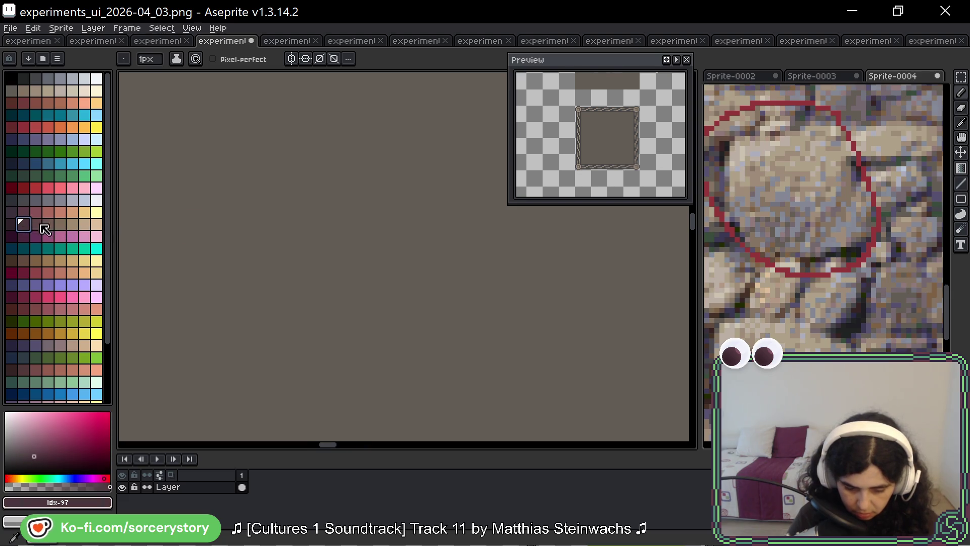
left_click(35, 224)
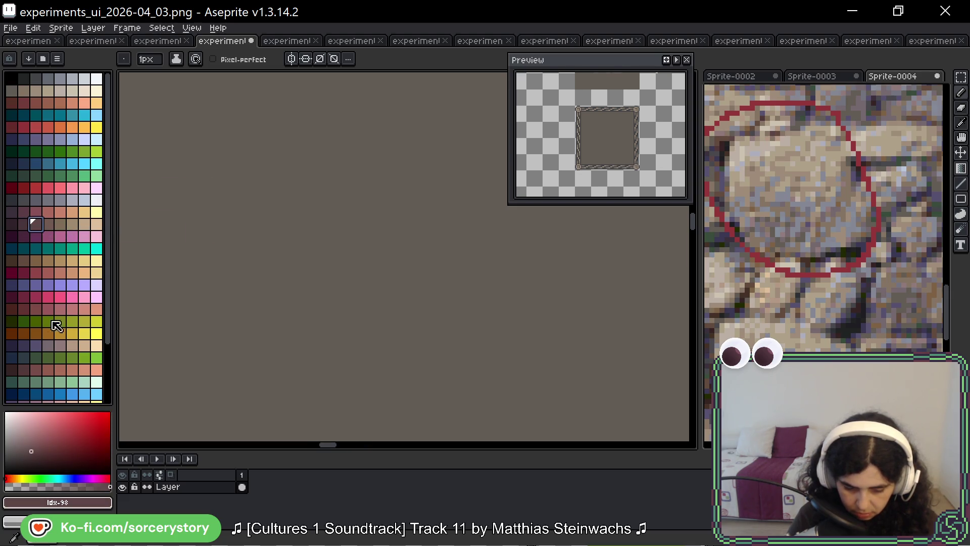
scroll(56, 374, "down", 2)
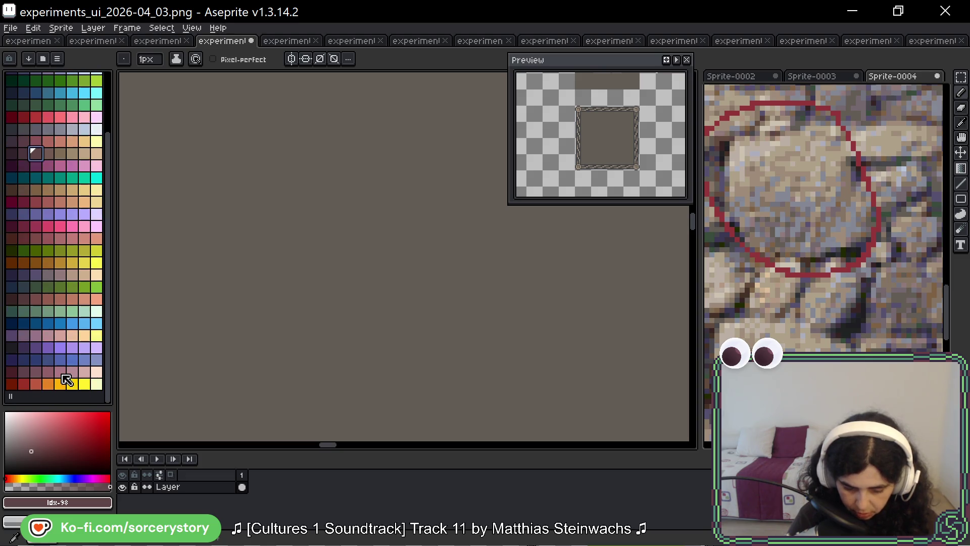
left_click(35, 347)
left_click(195, 279)
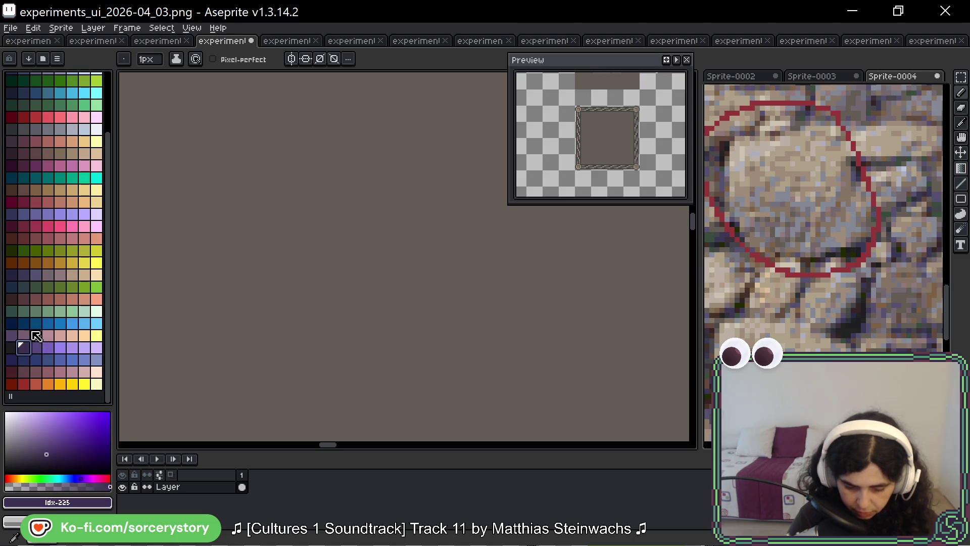
Step: Test more pink, purple and red palette shades, then sample the panel's grey-brown
left_click(35, 335)
left_click(11, 335)
left_click(265, 257)
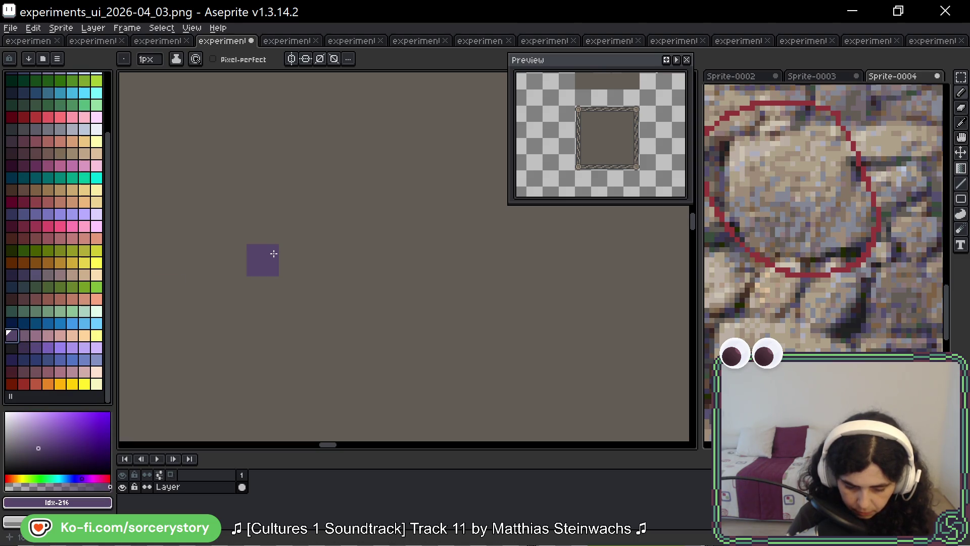
left_click(48, 275)
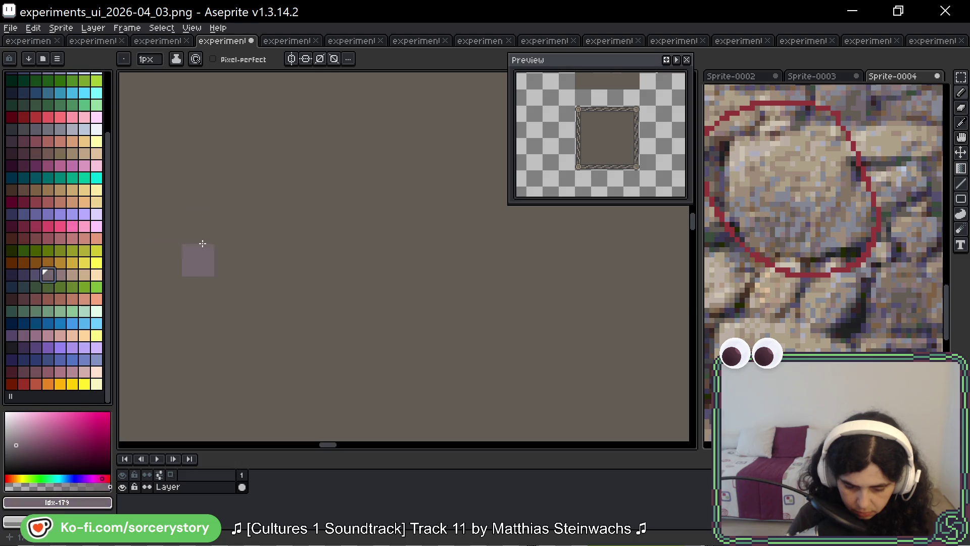
left_click(36, 275)
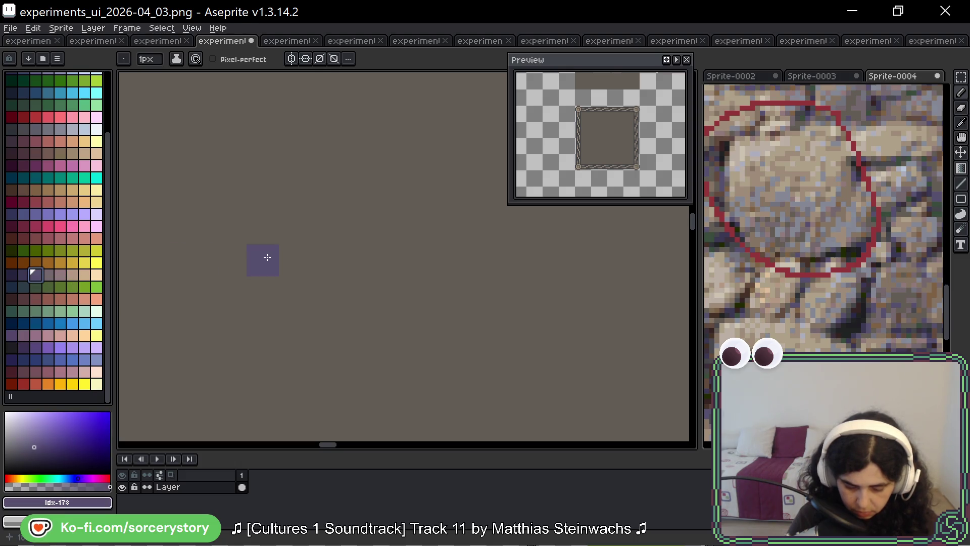
left_click(48, 238)
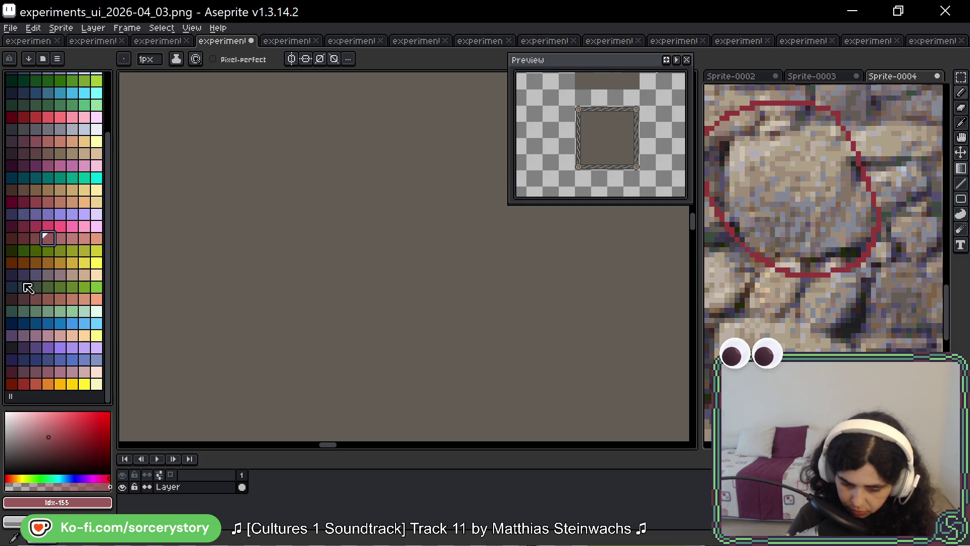
left_click(11, 238)
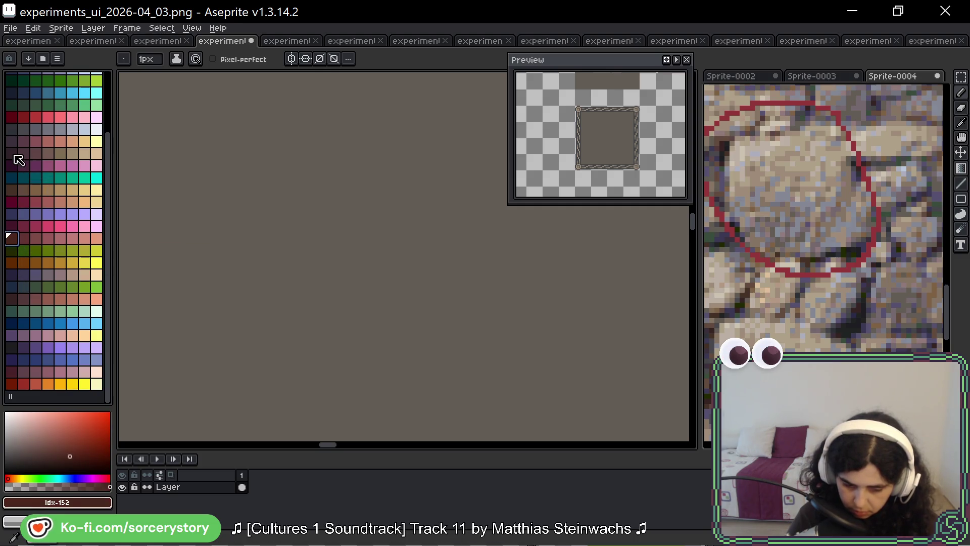
left_click(11, 153)
scroll(329, 225, "down", 3)
scroll(244, 228, "up", 2)
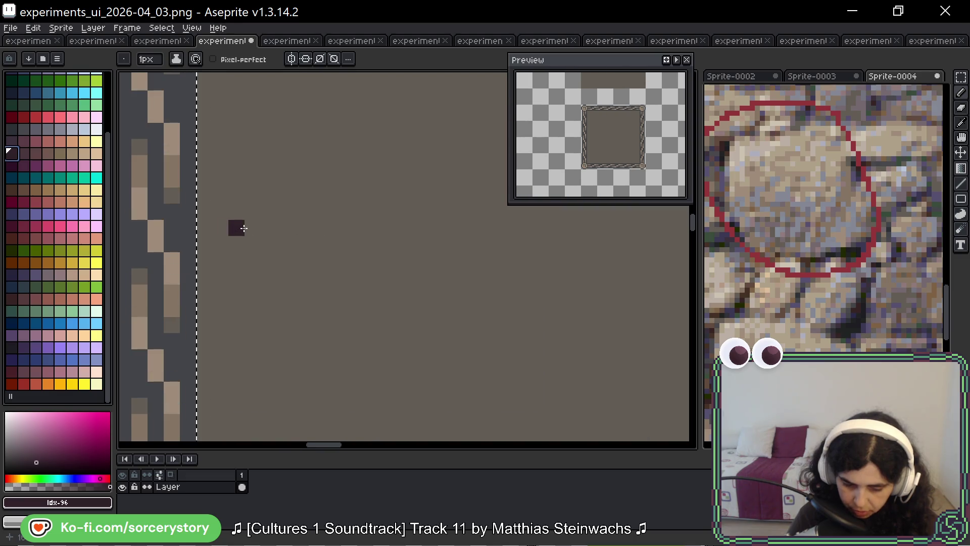
left_click(288, 200, "alt")
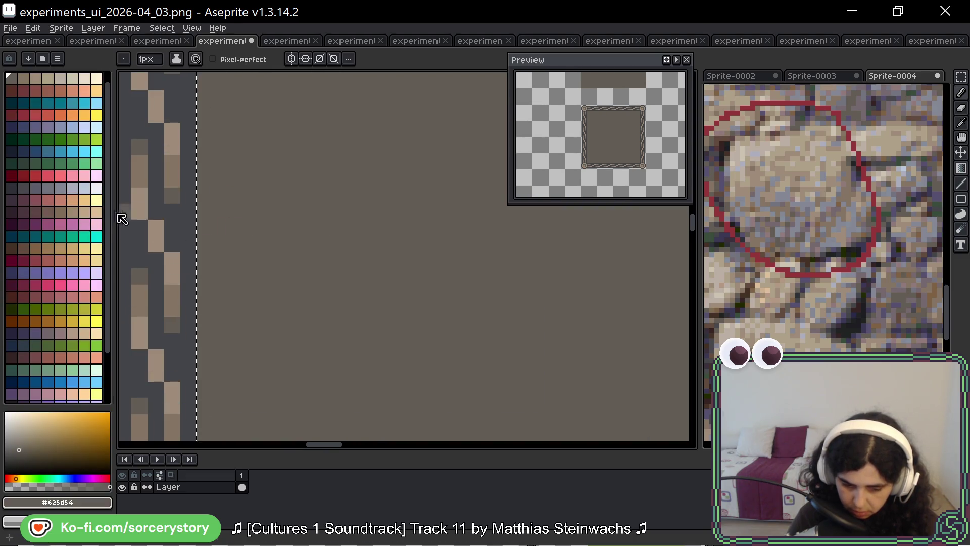
Step: Try a row of muted swatches, then resample grey-brown #625d54 from the panel as the drawing colour
left_click(49, 213)
scroll(238, 227, "right", 2)
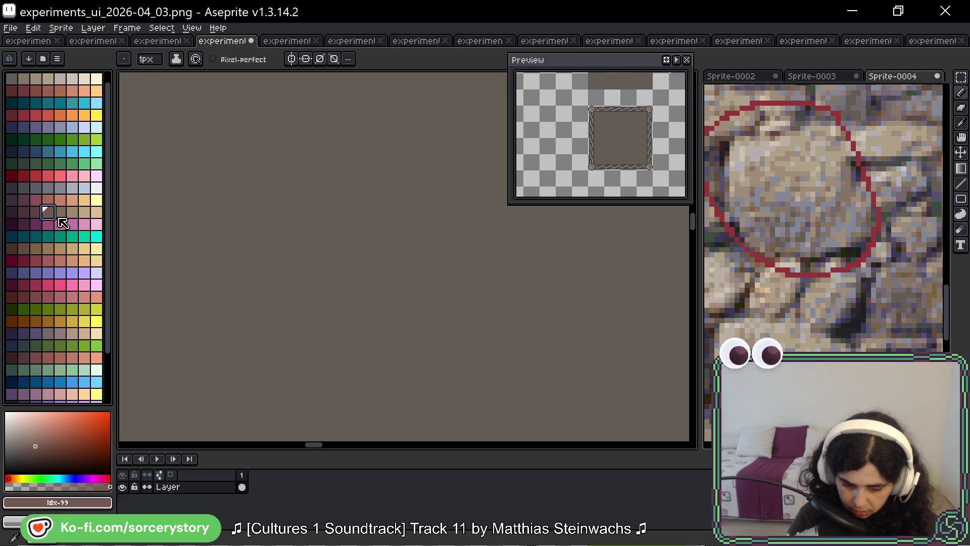
left_click(37, 212)
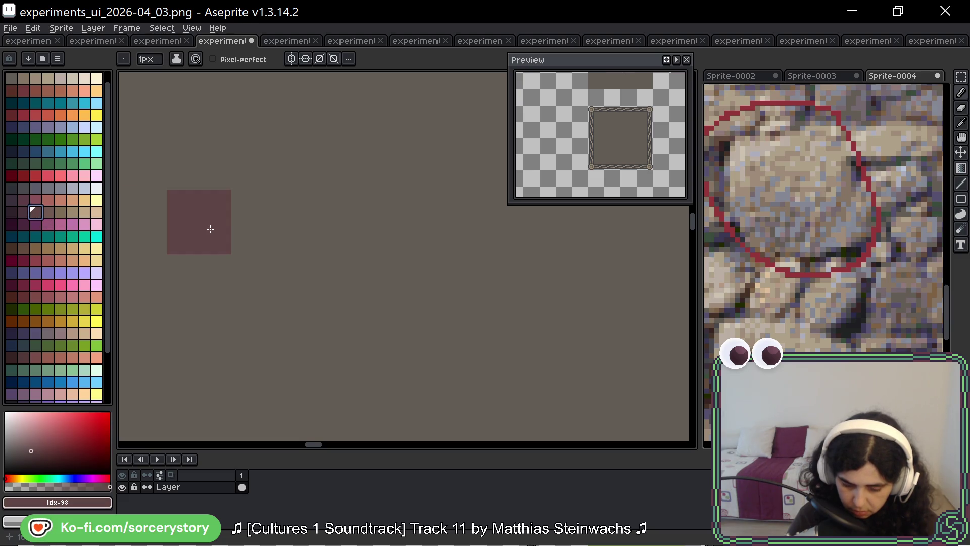
left_click(22, 213)
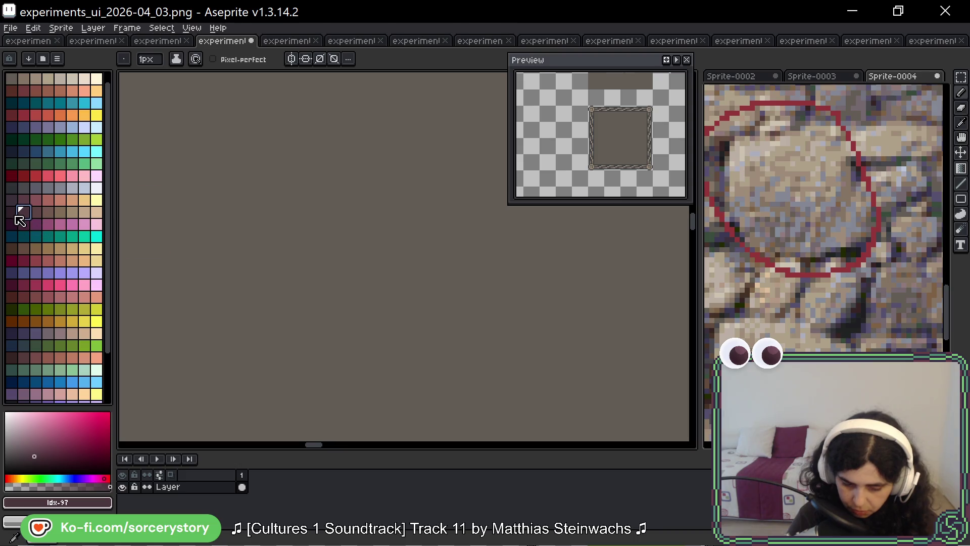
scroll(69, 188, "up", 1)
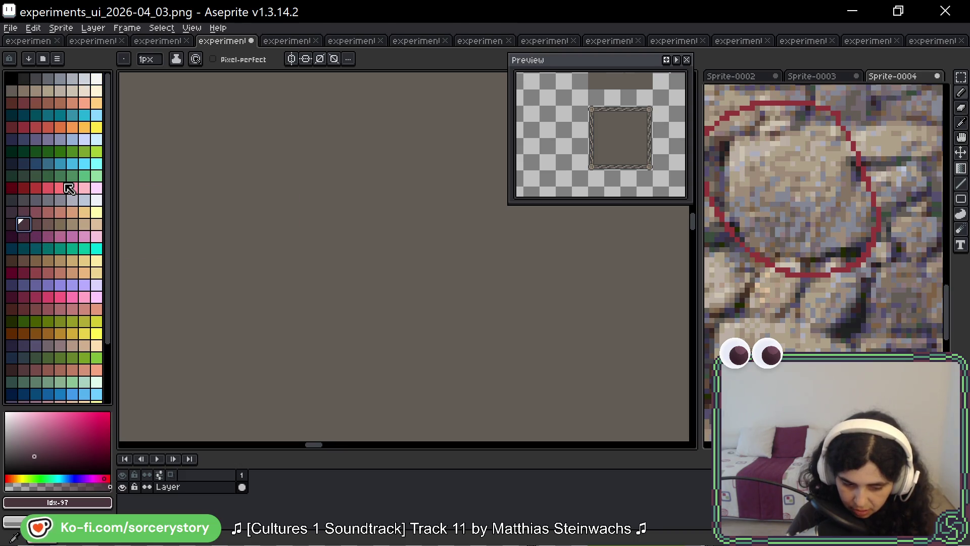
left_click(345, 208, "alt")
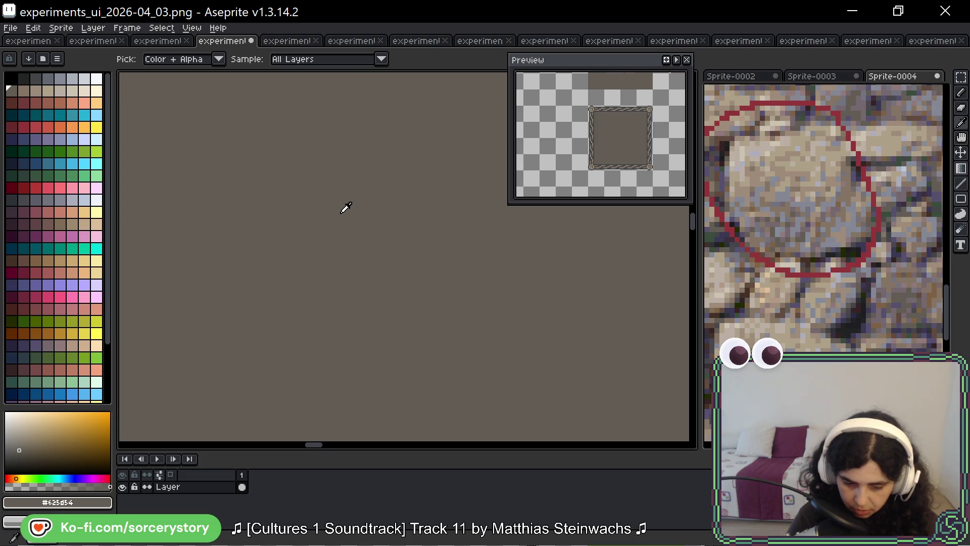
scroll(335, 225, "down", 1)
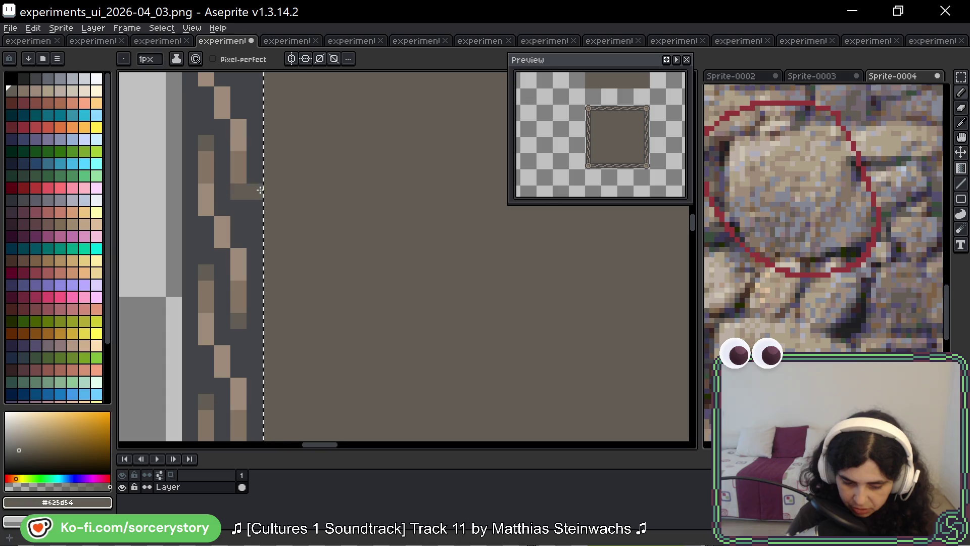
scroll(848, 230, "up", 2)
scroll(848, 230, "down", 1)
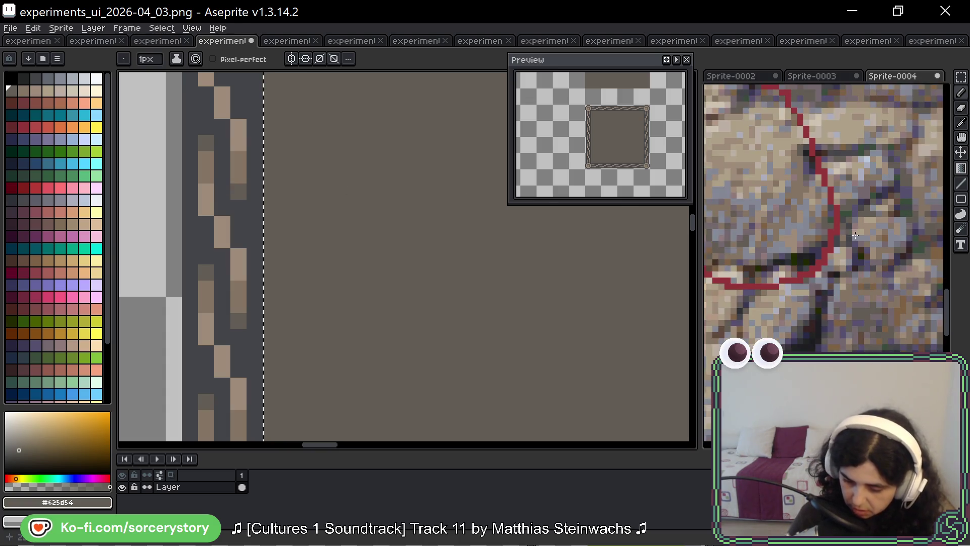
Step: Sample a slate purple (palette index 178) from the stone-wall reference, then zoom back to the panel
scroll(849, 230, "down", 2)
scroll(830, 180, "up", 3)
mouse_move(855, 186)
left_mouse_down()
mouse_move(775, 173)
mouse_move(786, 220)
mouse_move(784, 188)
mouse_move(795, 206)
mouse_move(850, 166)
left_mouse_up()
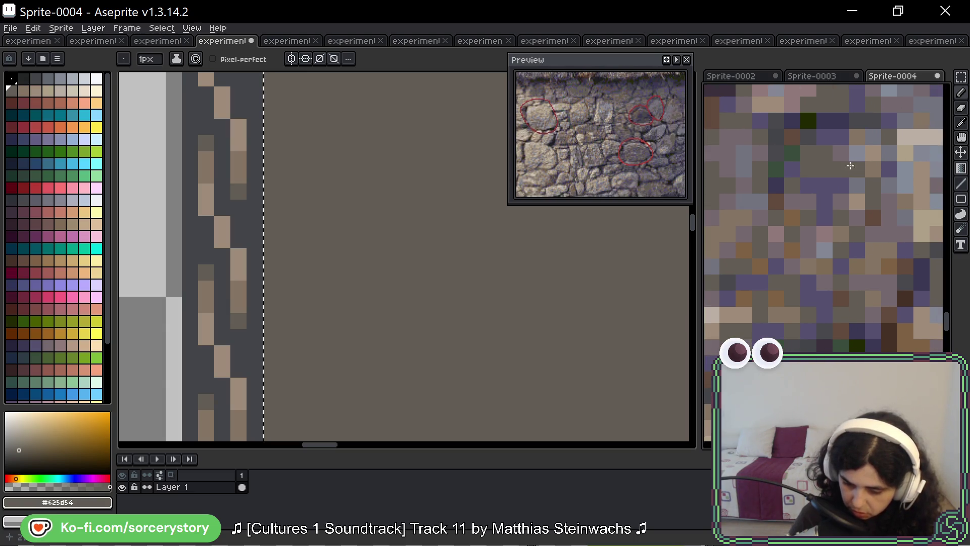
left_click(842, 177, "alt")
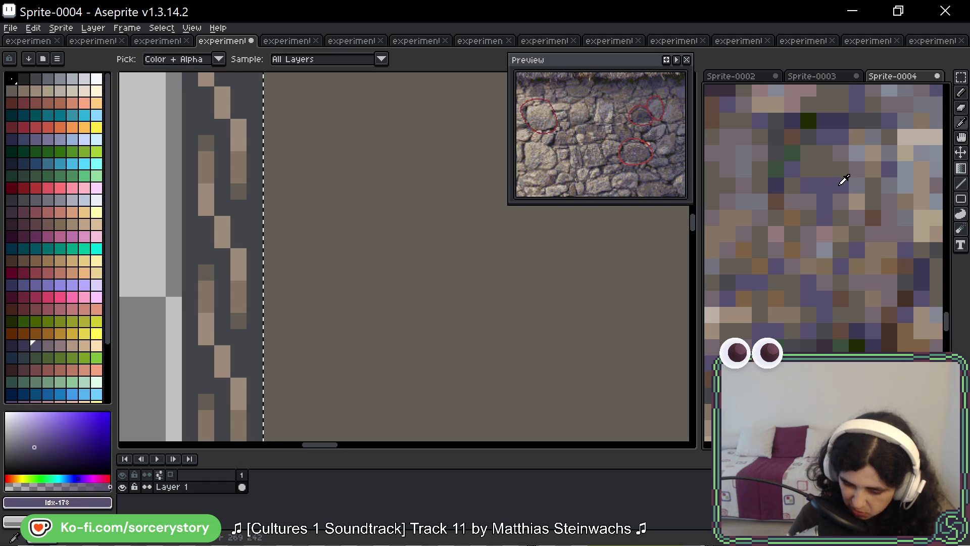
scroll(839, 192, "down", 2)
scroll(839, 193, "down", 1)
scroll(876, 217, "down", 1)
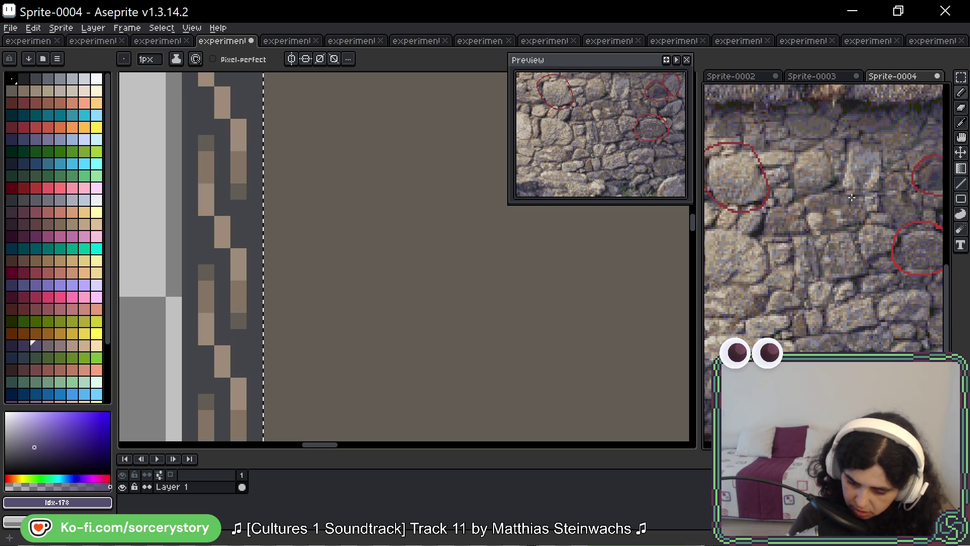
scroll(852, 198, "up", 4)
scroll(418, 215, "down", 1)
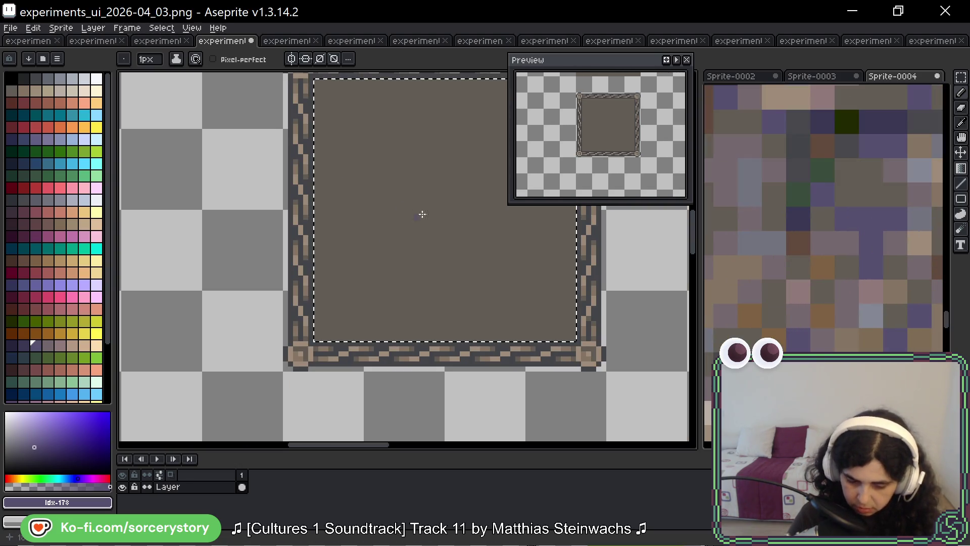
scroll(417, 215, "right", 3)
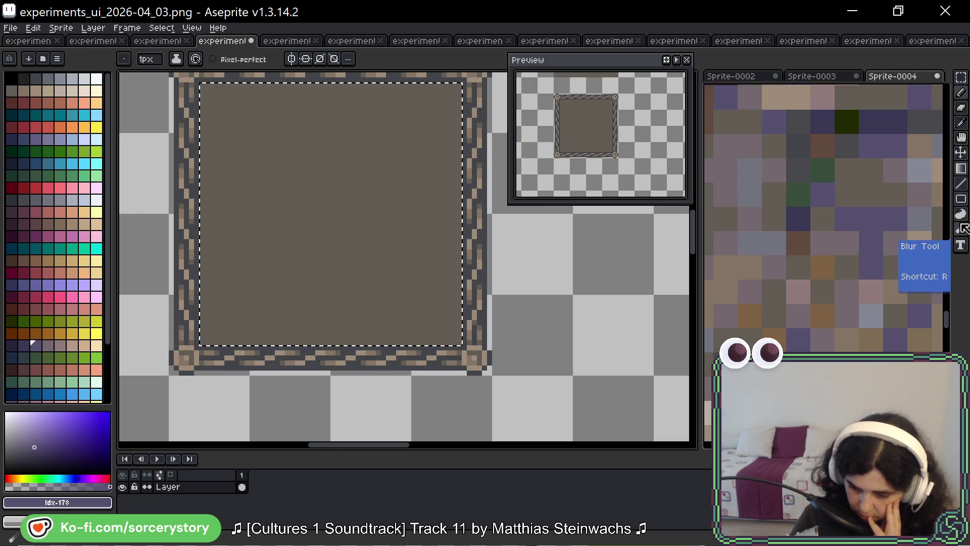
Step: Fill the panel interior with a Bayer 4x4 slate-purple-to-grey-brown gradient, then deselect
left_click(960, 169)
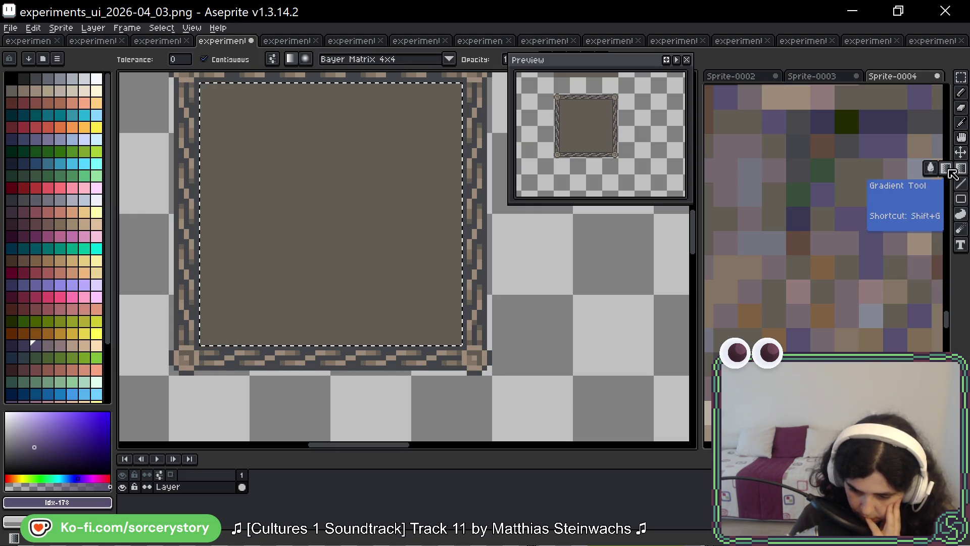
mouse_move(459, 85)
left_mouse_down()
mouse_move(202, 343)
mouse_move(455, 85)
left_mouse_up()
key("ctrl+z")
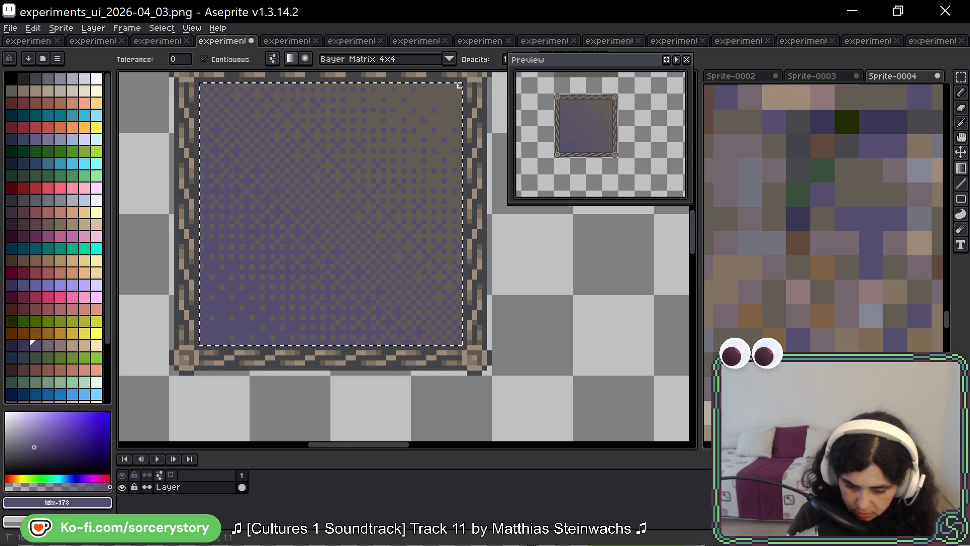
scroll(443, 124, "down", 3)
key("ctrl+d")
scroll(439, 185, "up", 2)
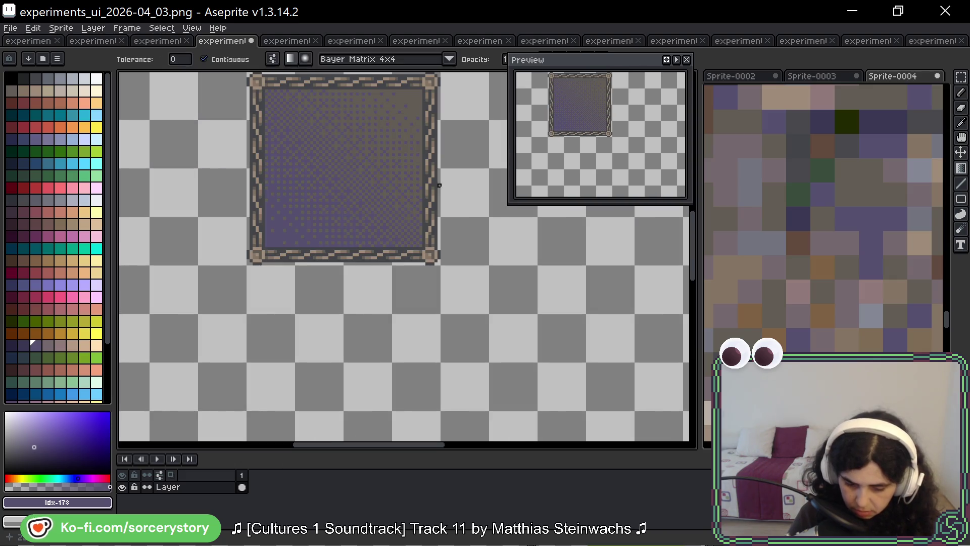
scroll(463, 246, "down", 1)
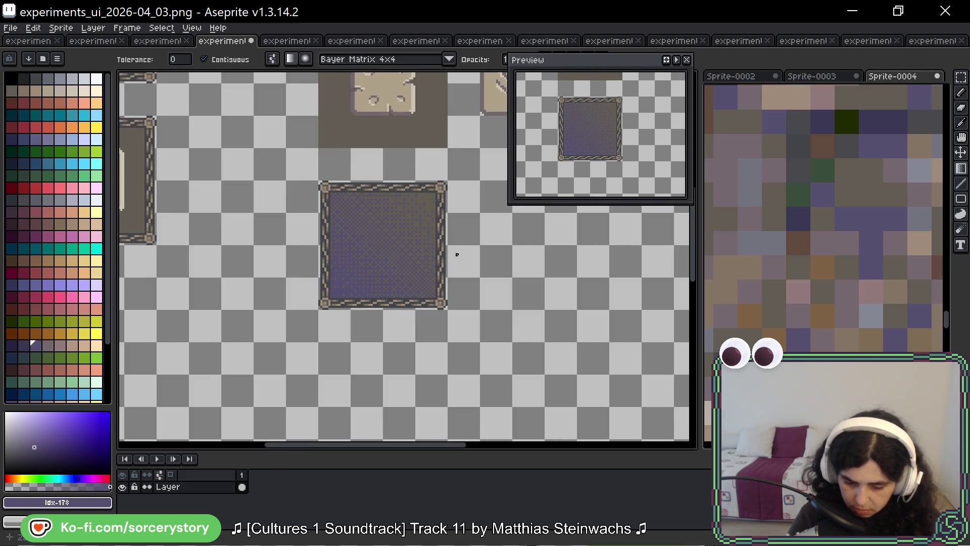
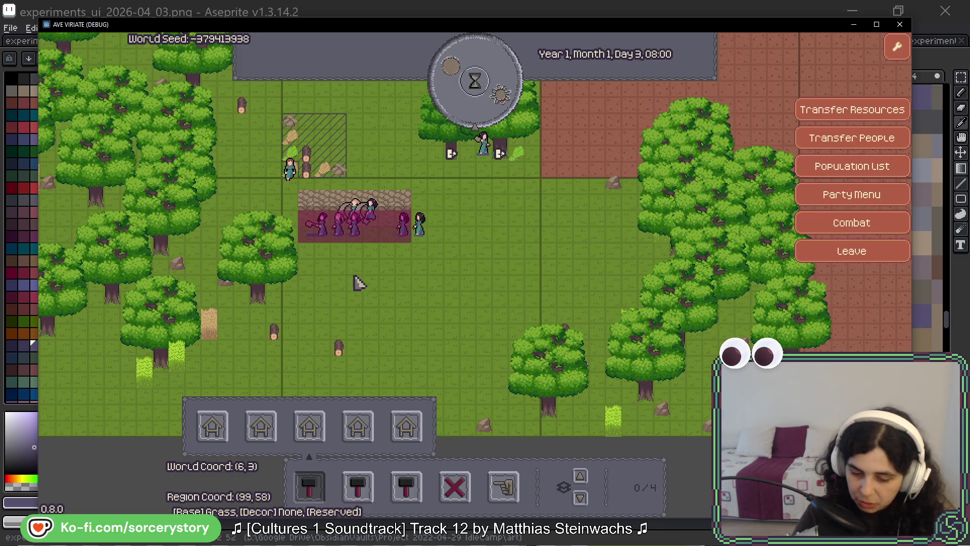
Step: Inspect a character in the game debug window, then return to Aseprite's Bayer 4x4 Gradient tool
left_click(439, 230)
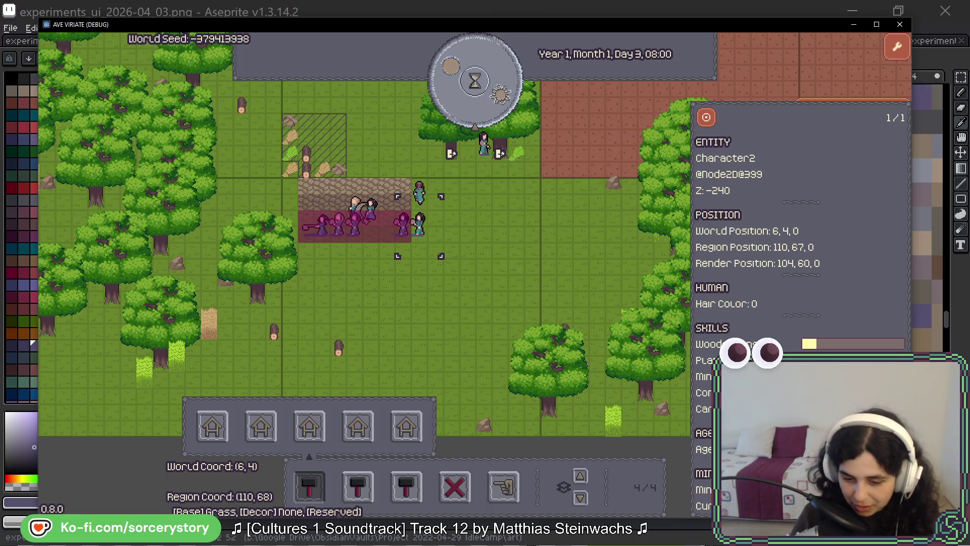
left_click(504, 11)
key("shift+g")
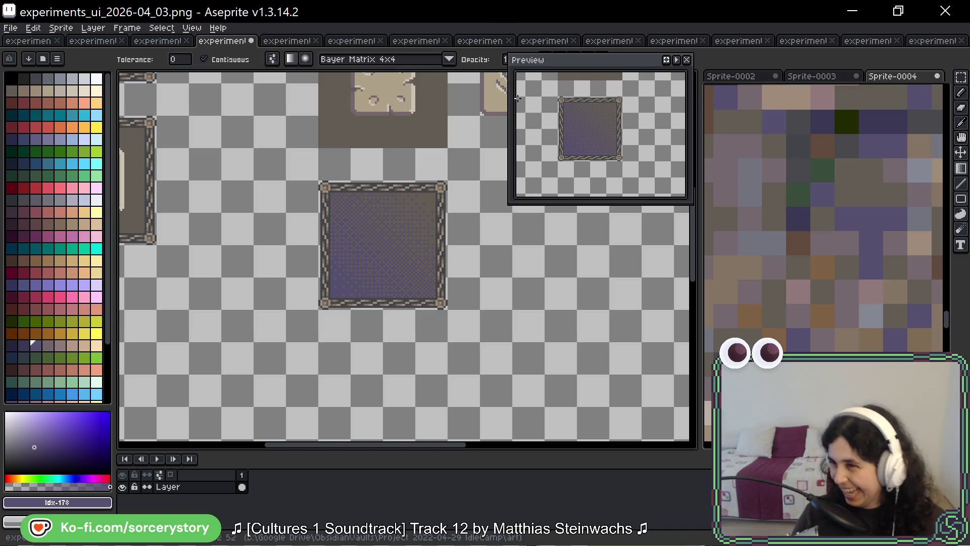
scroll(440, 243, "up", 2)
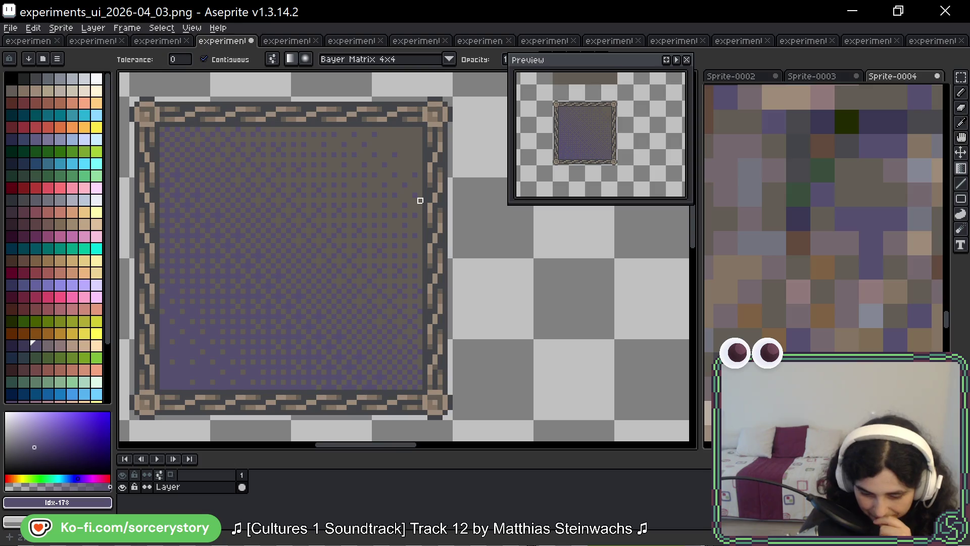
Step: Pick the dark green from the Sprite-0004 stone-wall reference
scroll(376, 196, "left", 1)
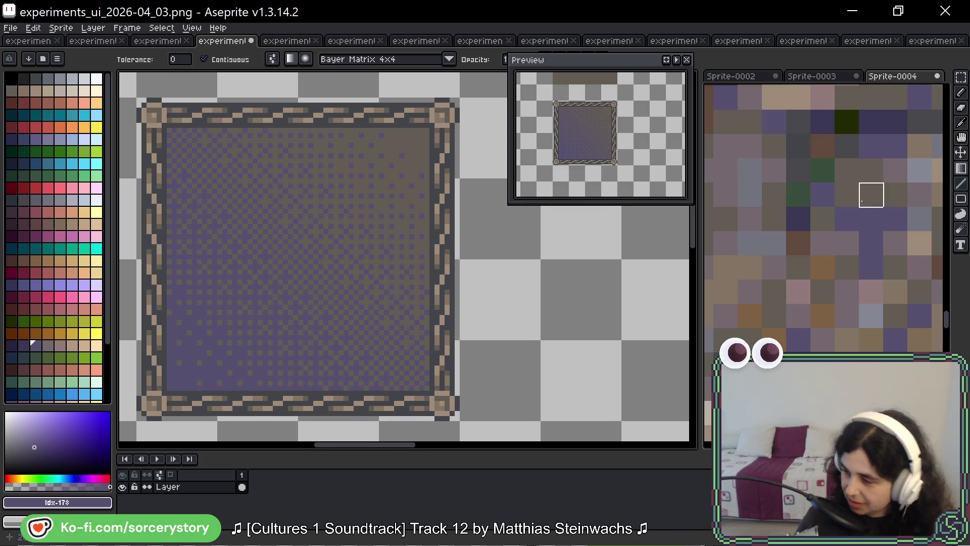
left_click(850, 198)
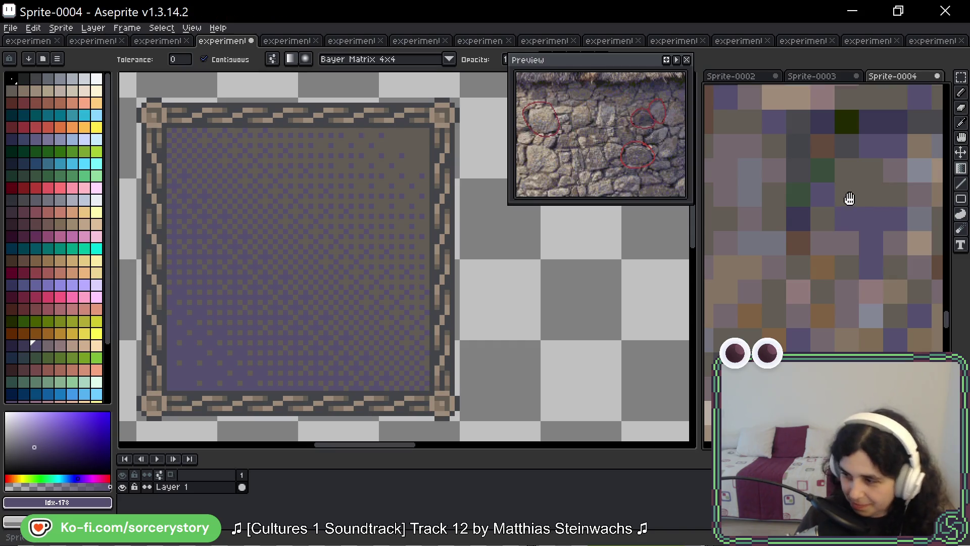
left_click(829, 163, "alt")
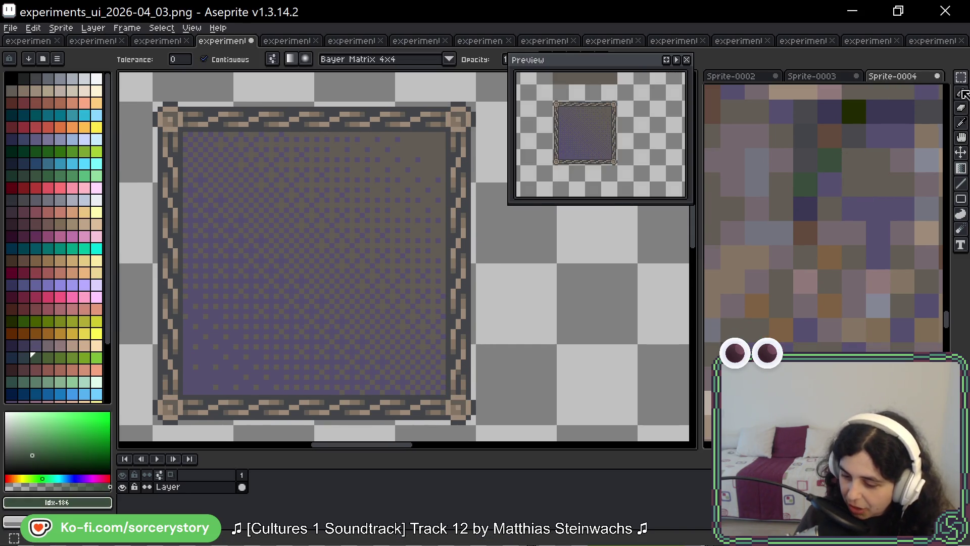
mouse_move(963, 174)
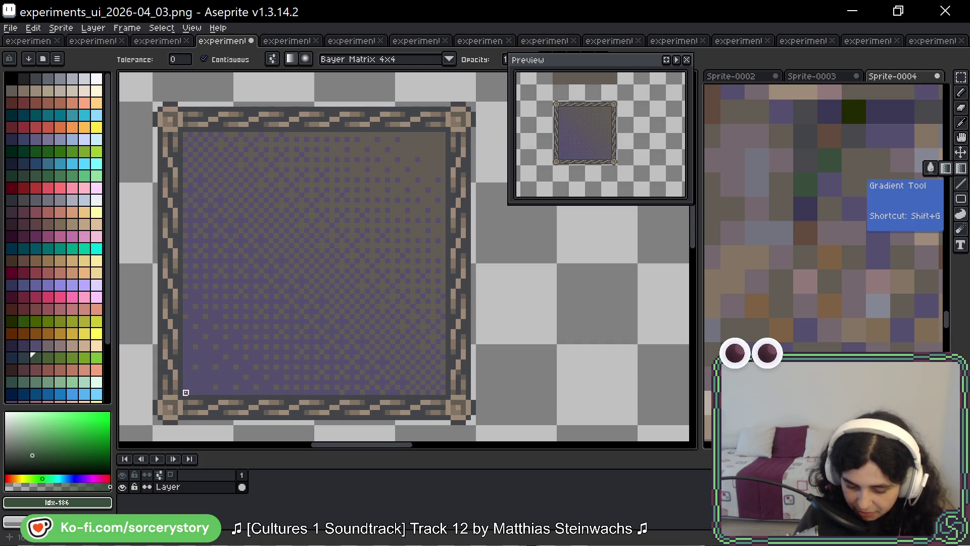
Step: Fill the panel interior with a green dithered gradient from lower-left to upper-right
left_click_drag(185, 389, 373, 216)
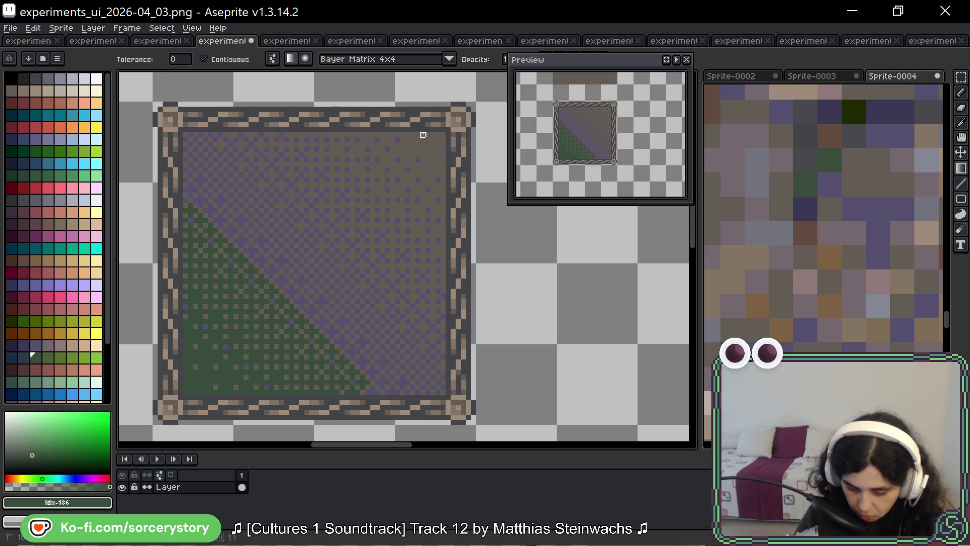
key("ctrl+z")
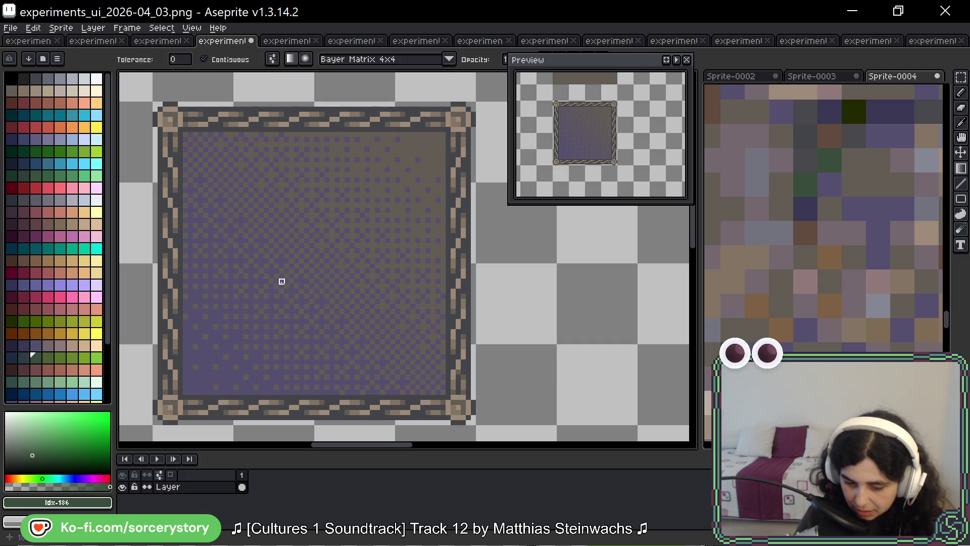
key("ctrl+z")
mouse_move(188, 380)
left_mouse_down()
mouse_move(440, 130)
mouse_move(431, 146)
left_mouse_up()
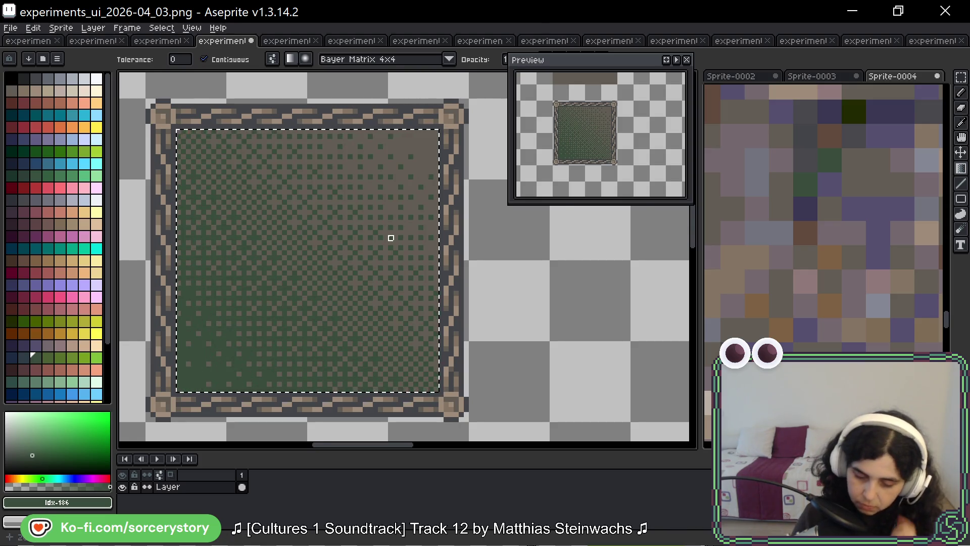
Step: Switch to the Pencil, pan around the green panel, and activate the Sprite-0004 reference
scroll(390, 237, "down", 1)
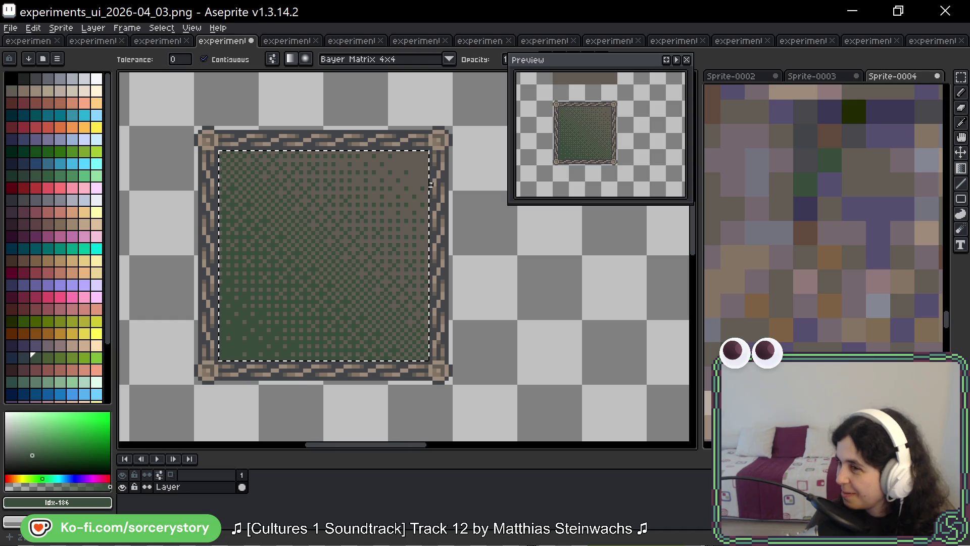
scroll(253, 258, "left", 1)
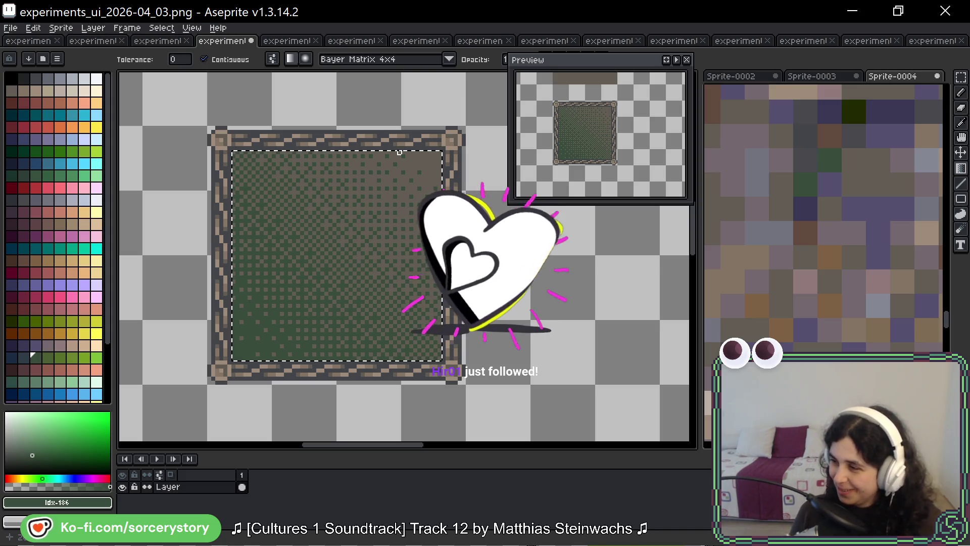
scroll(434, 169, "up", 1)
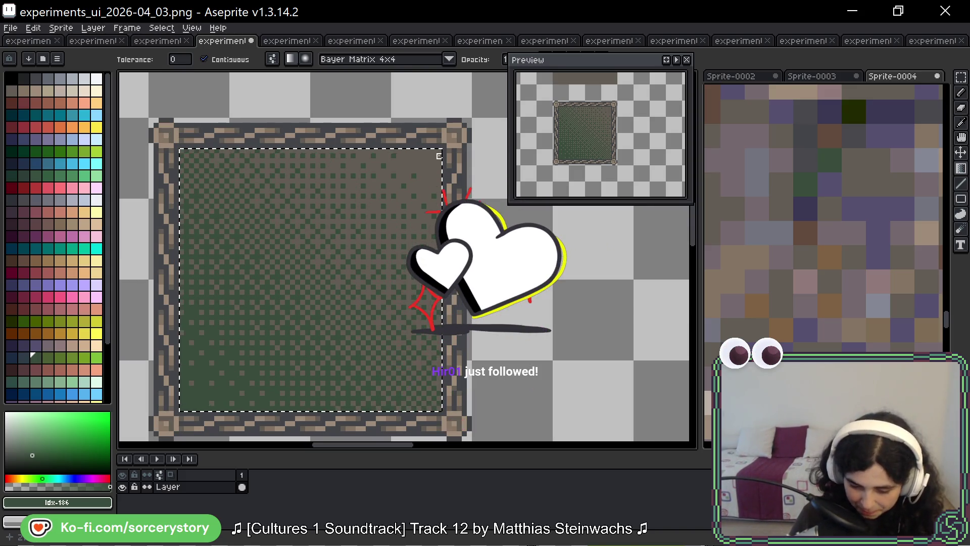
key("b")
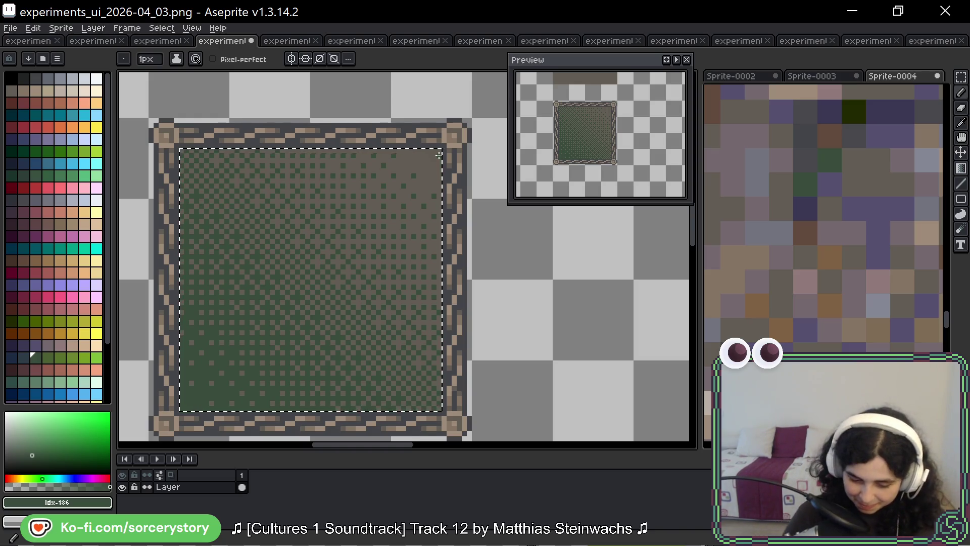
left_click_drag(496, 222, 475, 232)
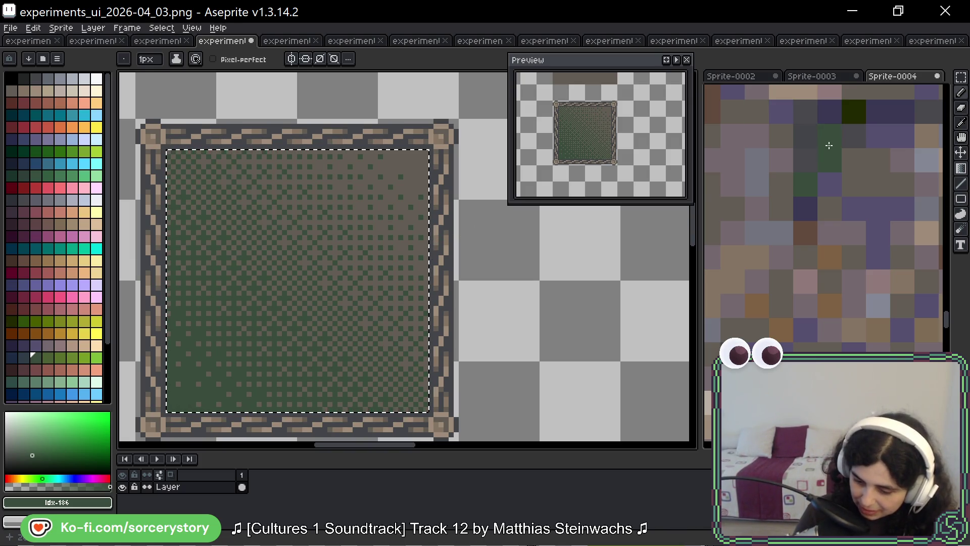
scroll(835, 174, "down", 2)
scroll(819, 220, "up", 1)
left_click(795, 218)
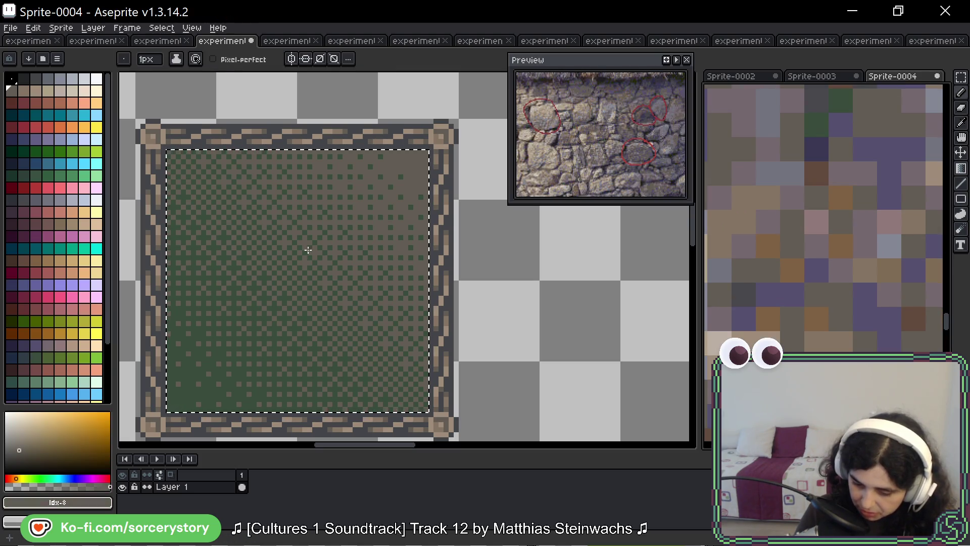
scroll(323, 237, "up", 3)
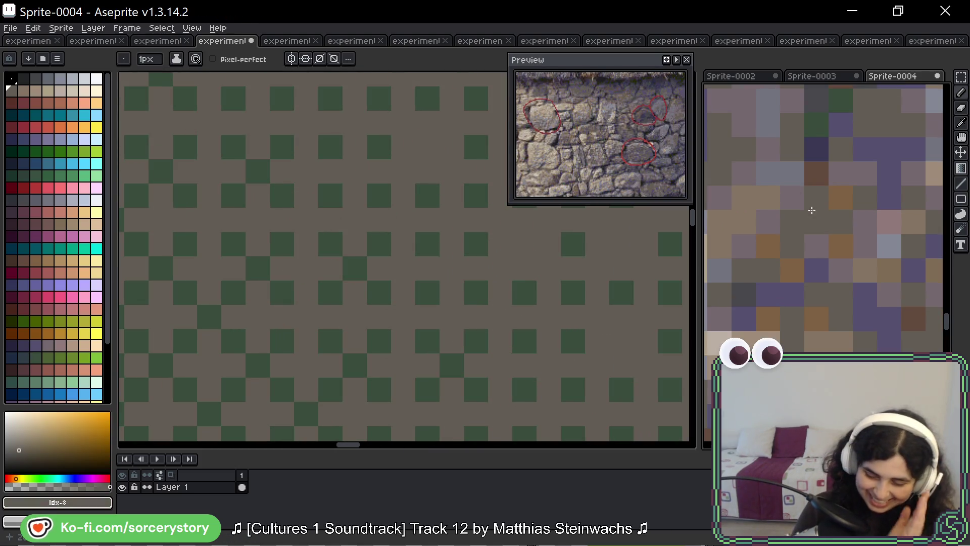
left_click(746, 292)
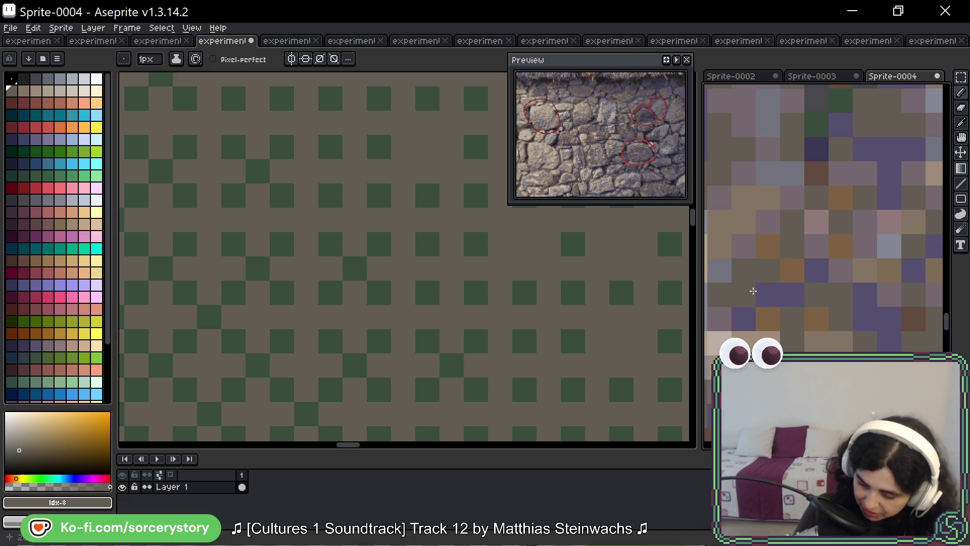
left_click(751, 289, "alt")
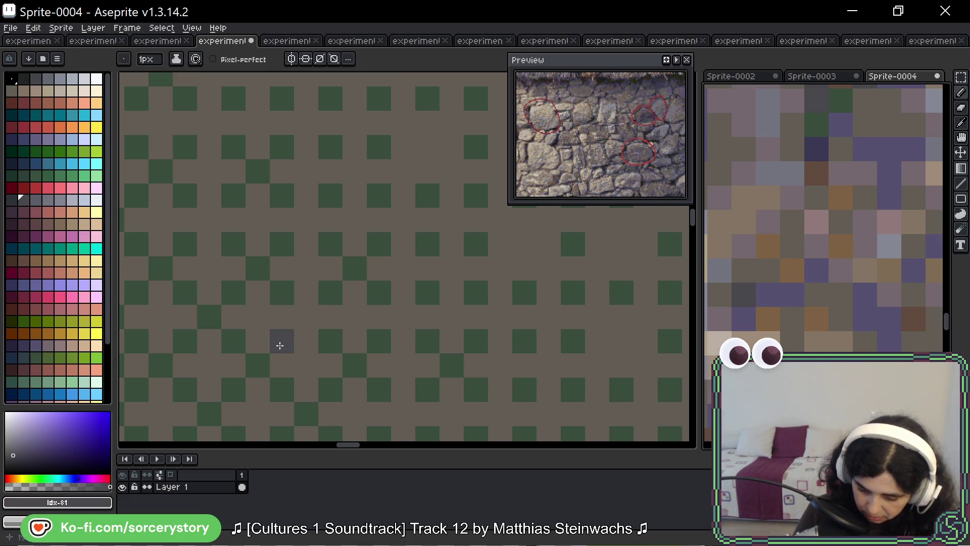
scroll(279, 342, "down", 3)
scroll(284, 341, "down", 3)
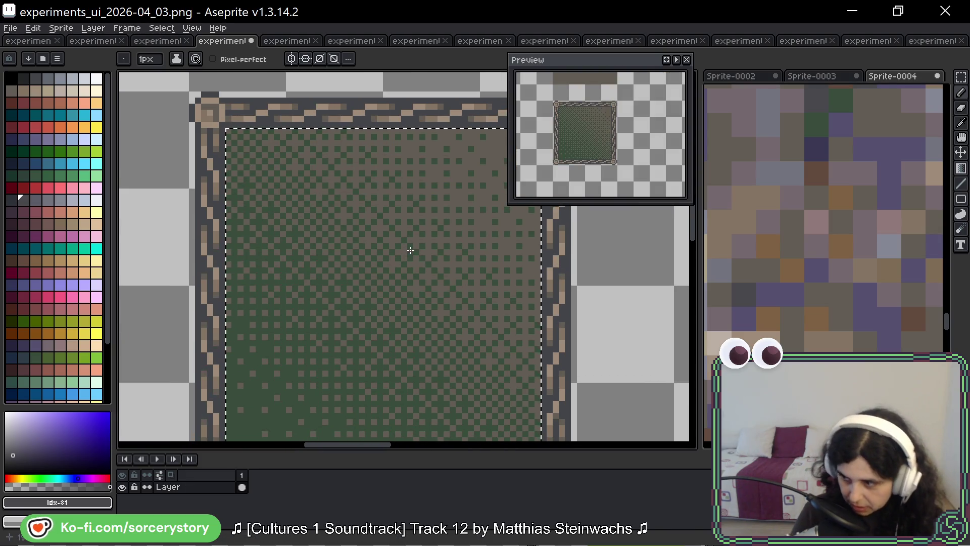
left_click_drag(402, 193, 368, 163)
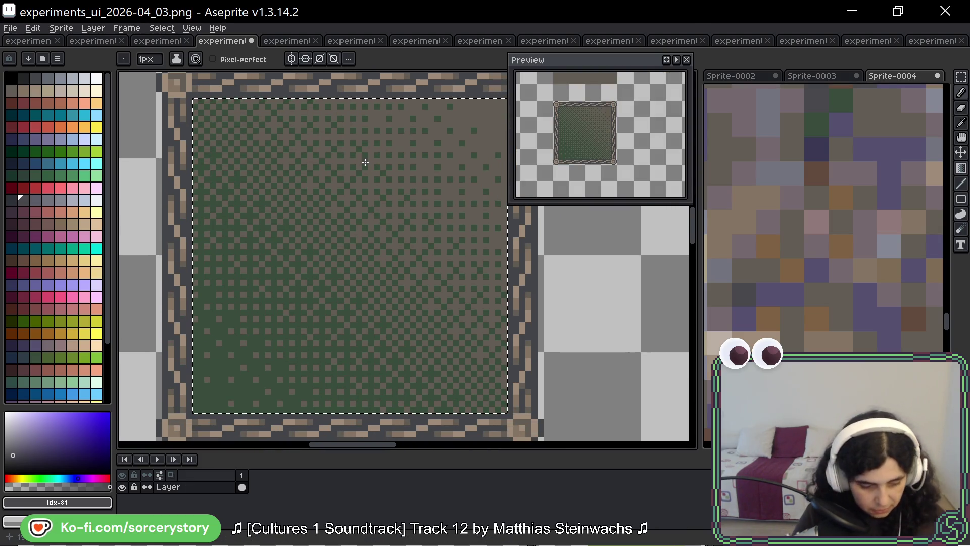
key("g")
mouse_move(230, 330)
left_mouse_down()
mouse_move(303, 318)
mouse_move(275, 266)
left_mouse_up()
scroll(278, 258, "up", 3)
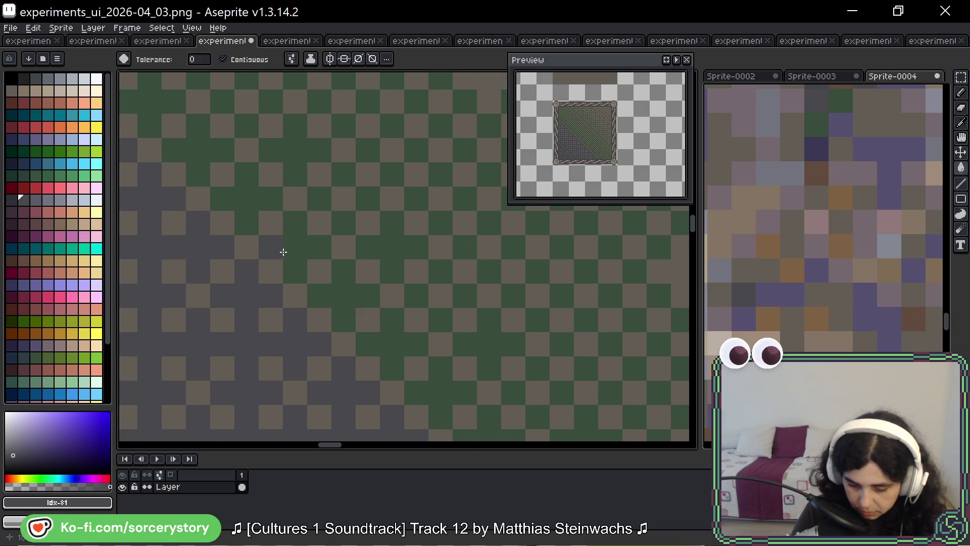
scroll(361, 231, "down", 4)
key("v")
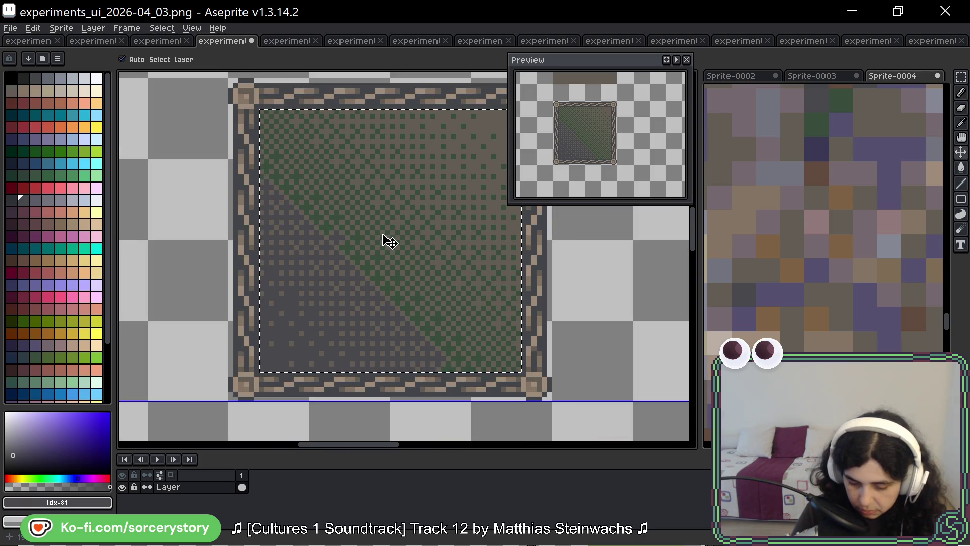
key("w")
scroll(271, 249, "up", 4)
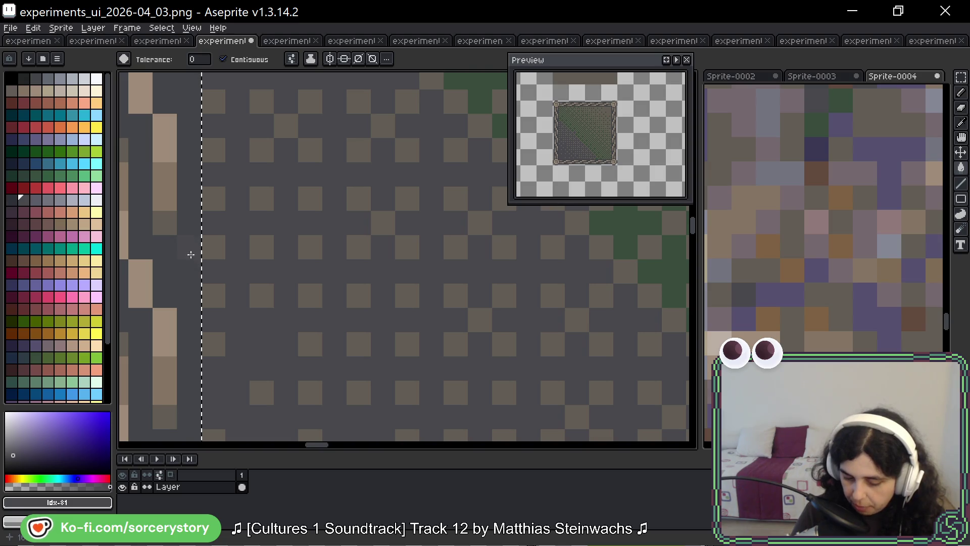
scroll(280, 249, "down", 4)
key("v")
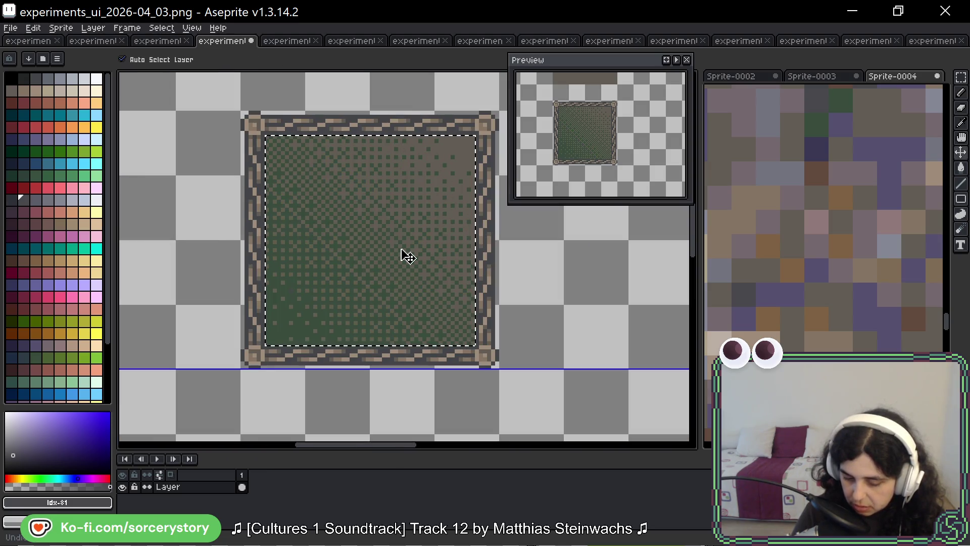
key("f")
key("w")
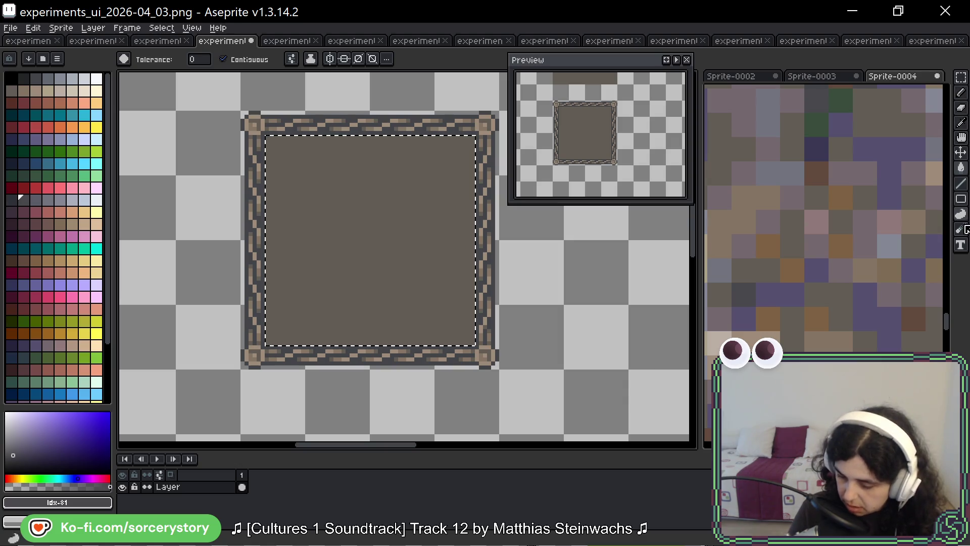
left_click(963, 142)
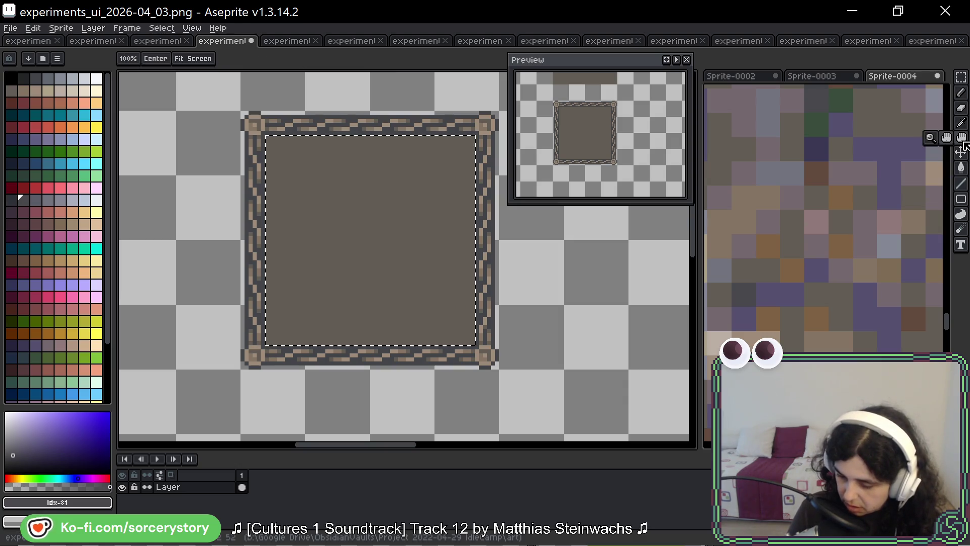
Step: Fill the panel interior with a Bayer 4x4 dithered gradient, bottom-left to top-right, then deselect
left_click(961, 168)
key("shift+g")
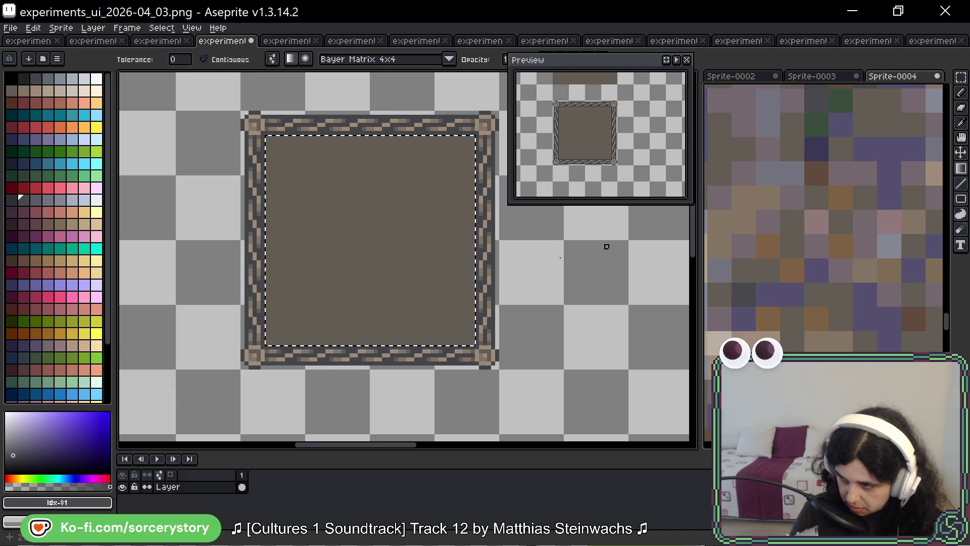
left_click_drag(228, 271, 209, 275)
mouse_move(249, 348)
left_mouse_down()
mouse_move(392, 176)
mouse_move(456, 140)
left_mouse_up()
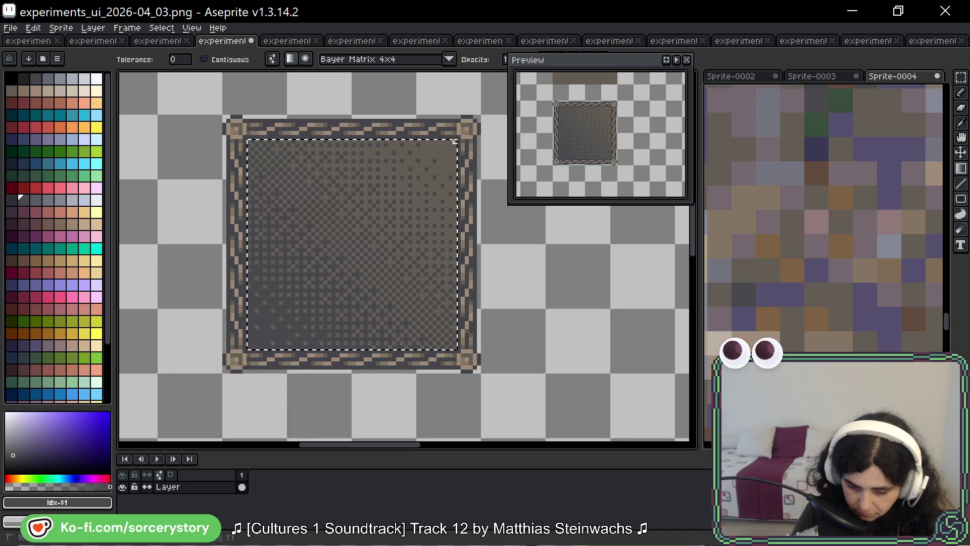
key("ctrl+d")
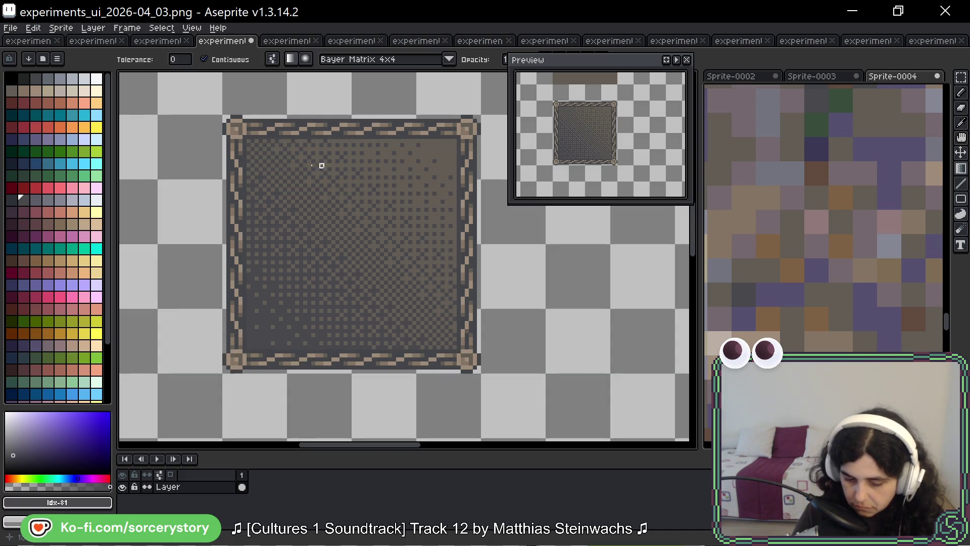
scroll(238, 210, "up", 4)
scroll(236, 303, "down", 5)
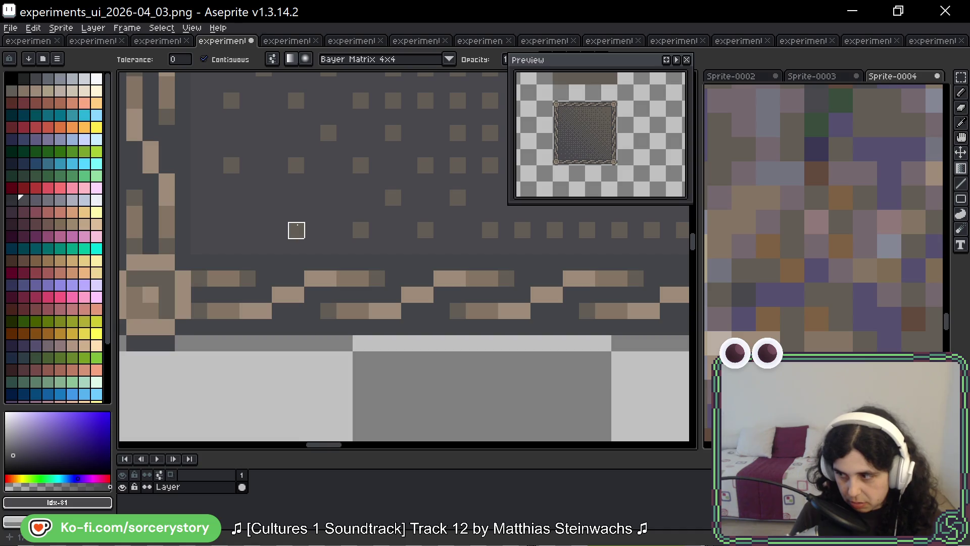
Step: Sample the panel's dark fill colour and compare it against colours in the stone-wall reference
key("b")
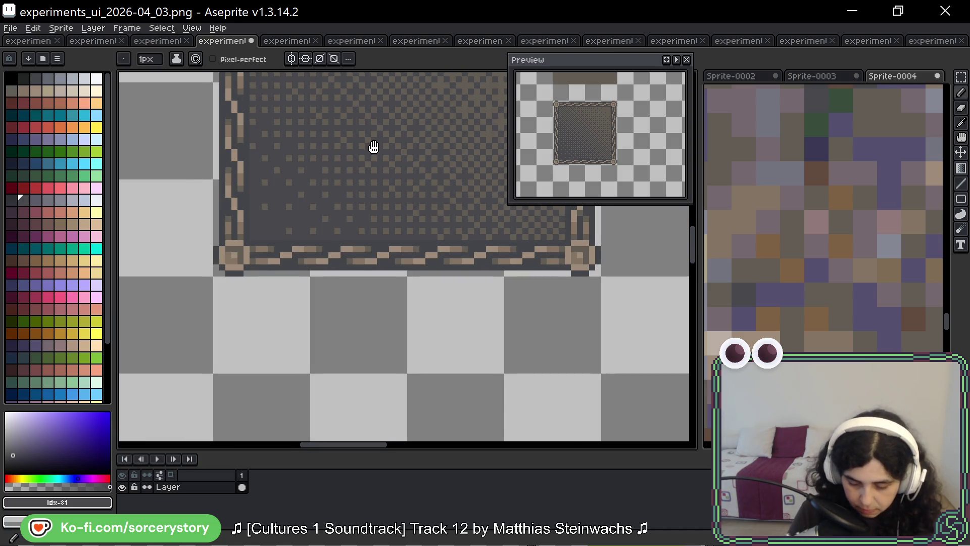
scroll(753, 303, "down", 1)
scroll(753, 303, "down", 2)
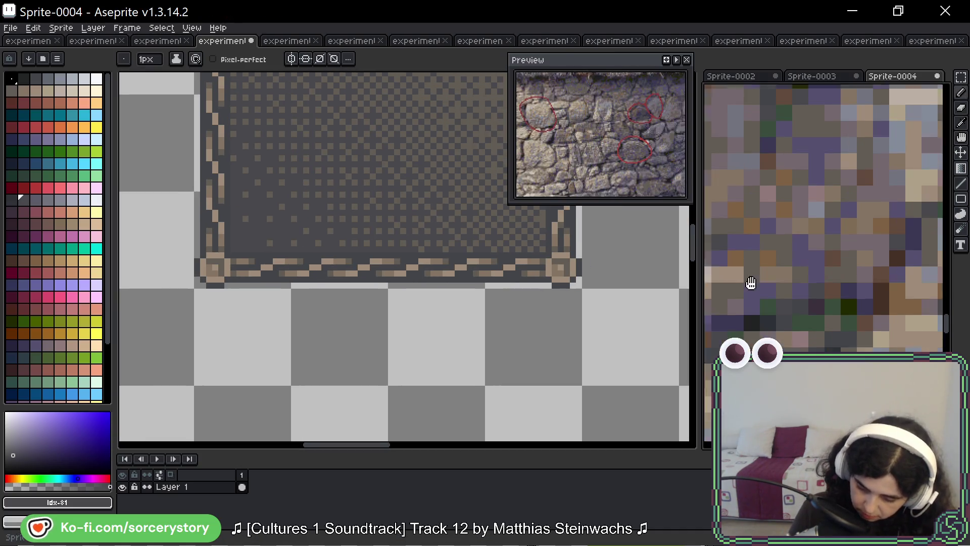
scroll(759, 290, "up", 3)
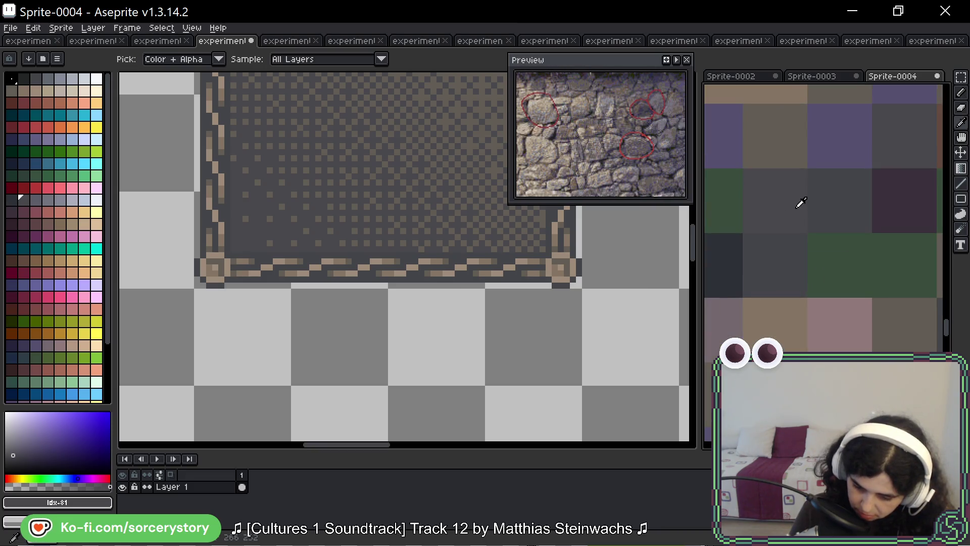
scroll(419, 212, "up", 3)
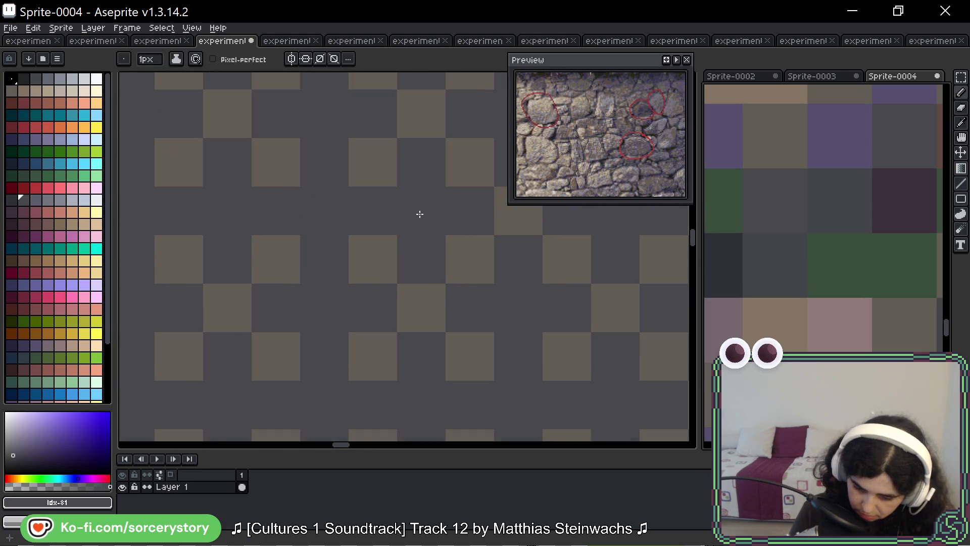
key("i")
key("b")
left_click(467, 163)
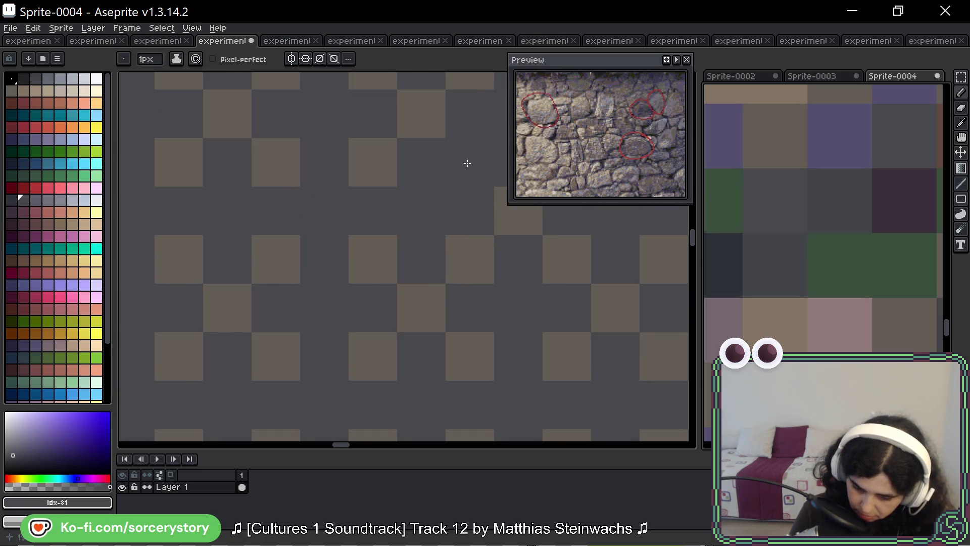
scroll(420, 159, "up", 1)
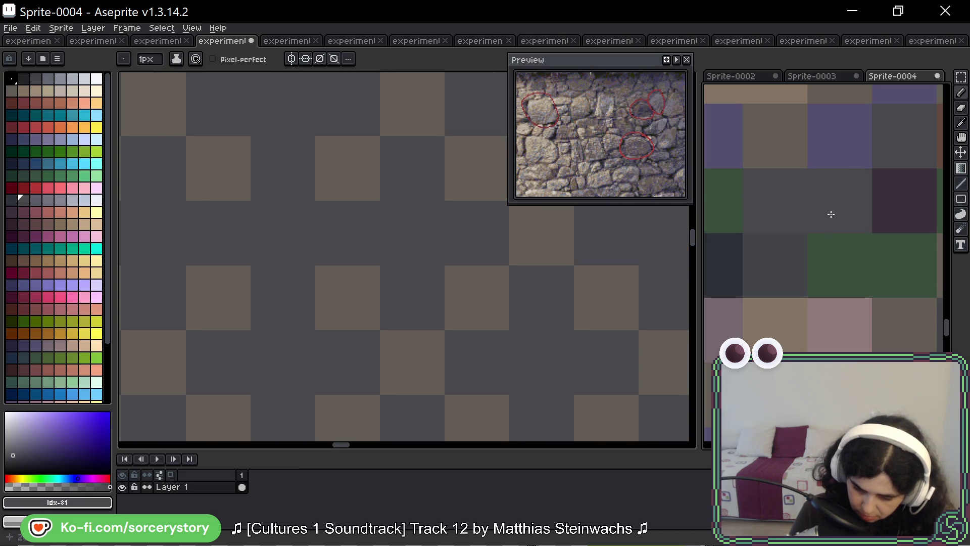
key("i")
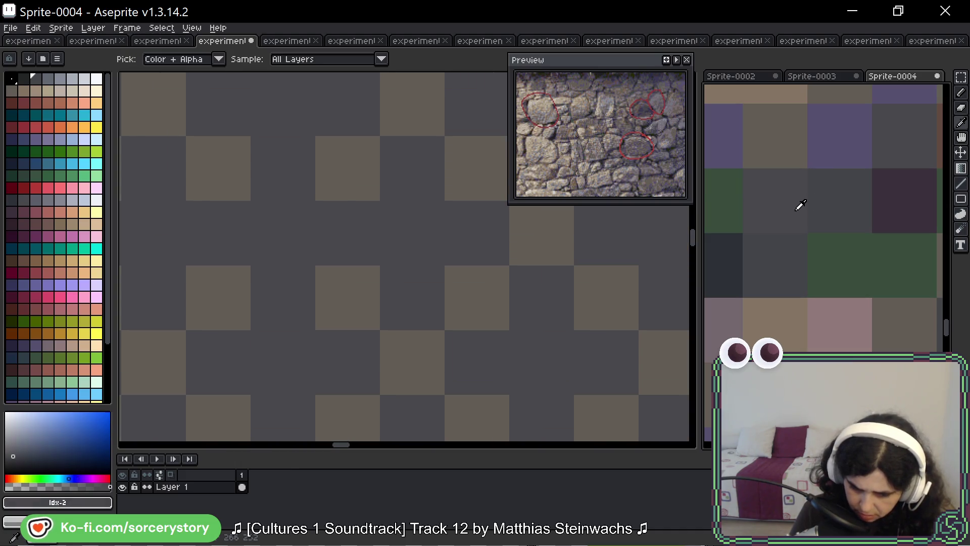
key("b")
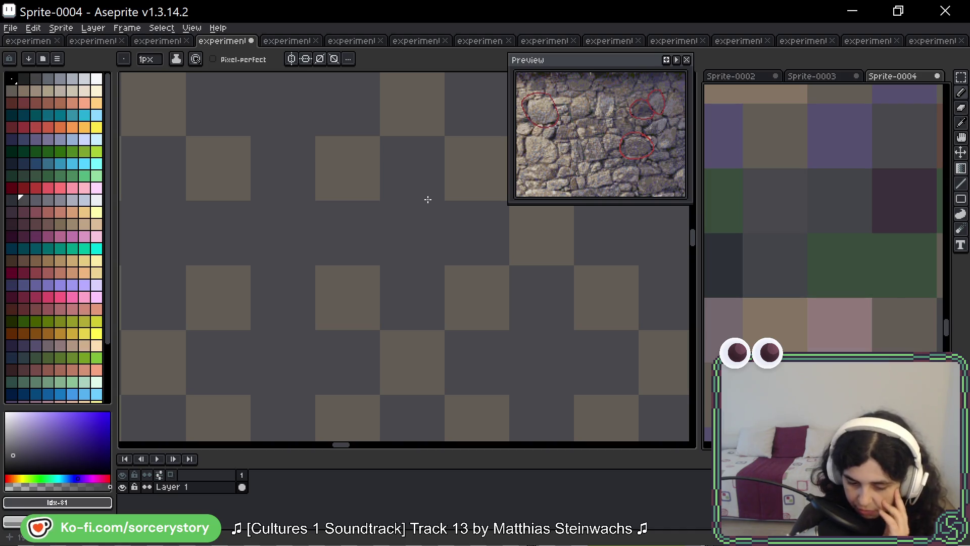
scroll(423, 197, "down", 3)
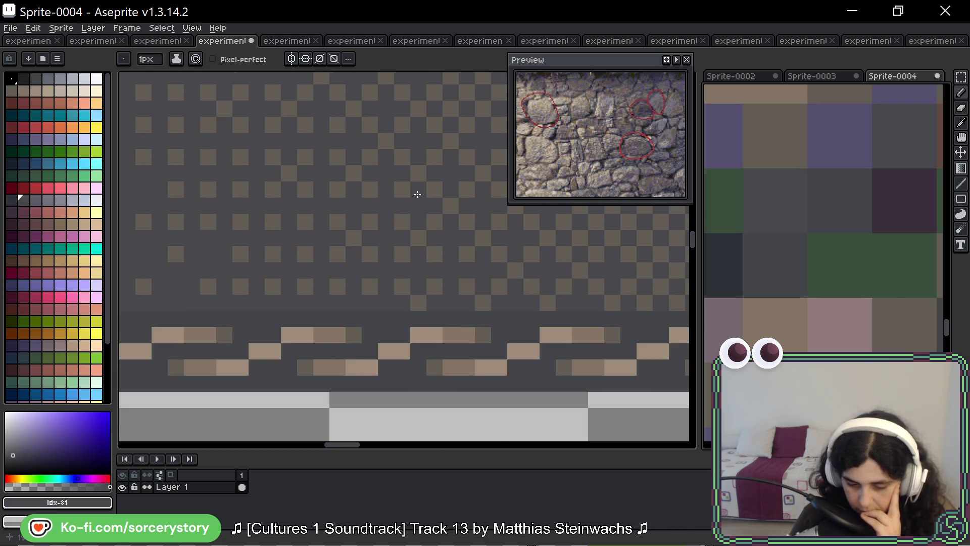
Step: Reactivate experiments_ui and zoom out the Sprite-0004 reference view
left_click(410, 186)
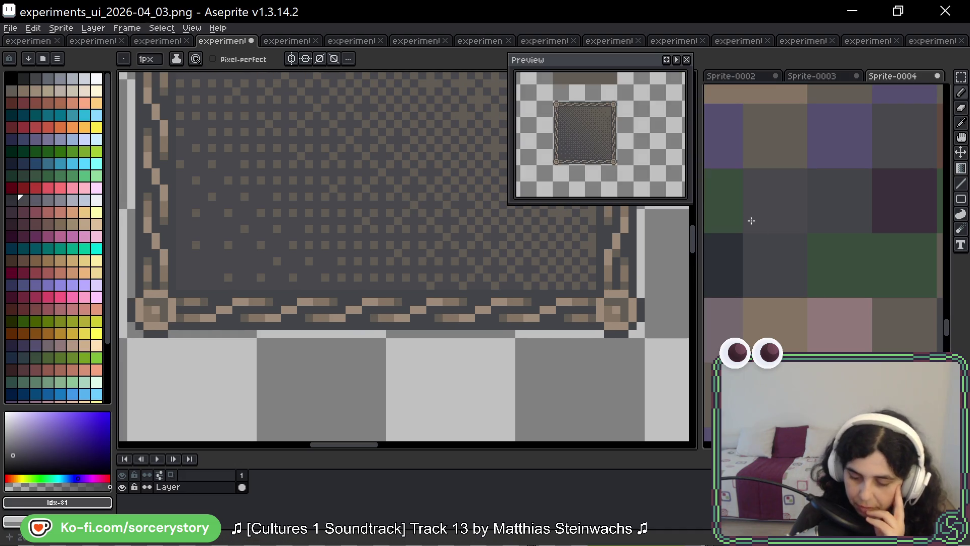
scroll(797, 266, "down", 3)
scroll(797, 267, "down", 1)
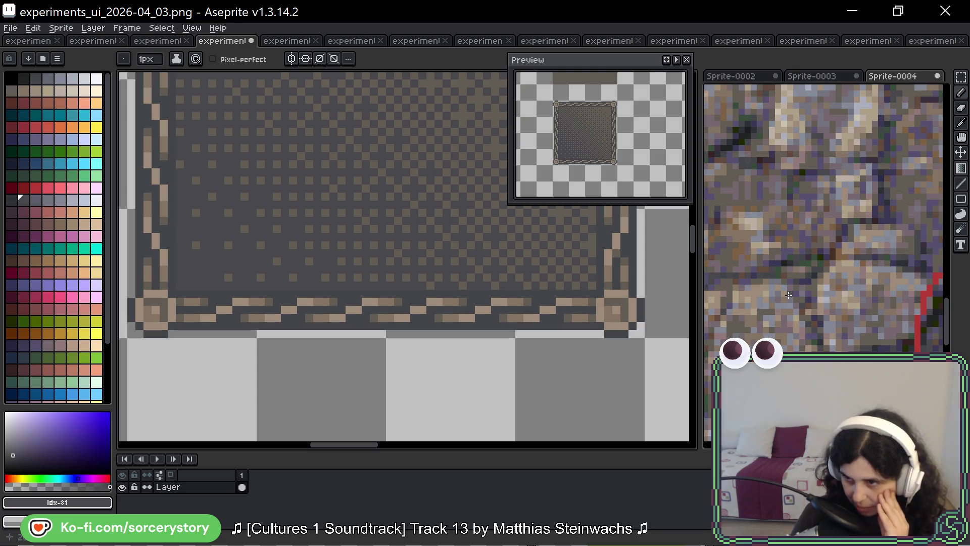
Step: Pan Sprite-0004 down to the grass between the lower rocks, then open the palette presets
left_click(808, 319)
scroll(811, 321, "down", 3)
left_click_drag(812, 322, 801, 210)
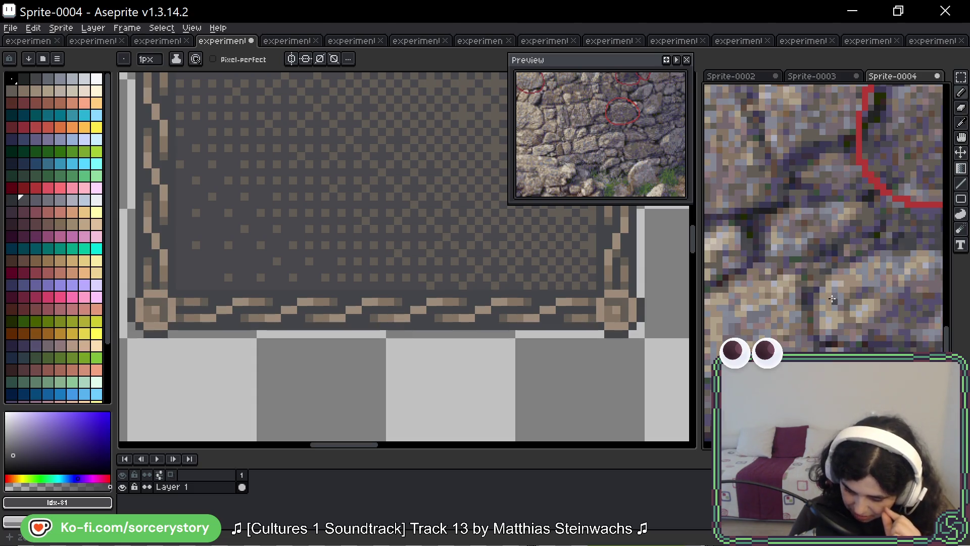
left_click_drag(822, 302, 824, 246)
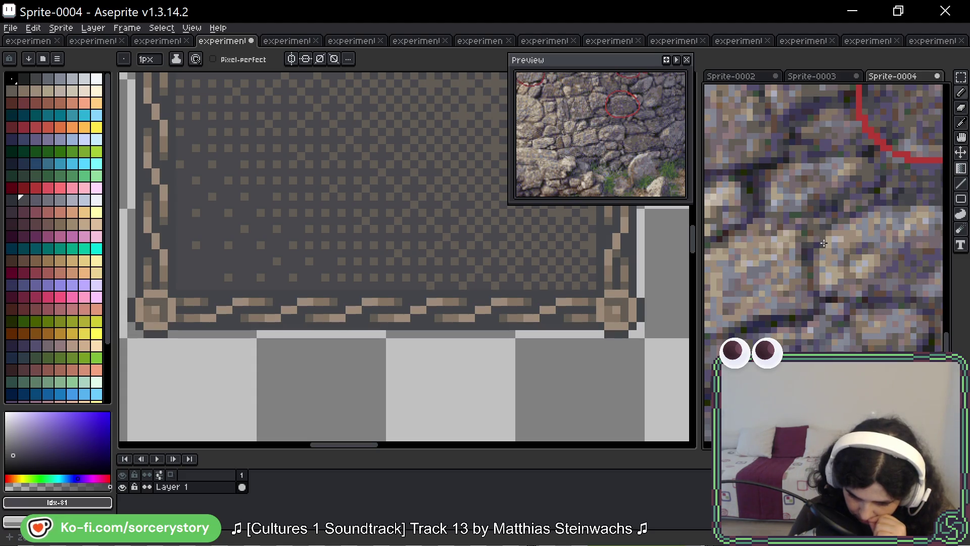
left_click_drag(825, 245, 808, 141)
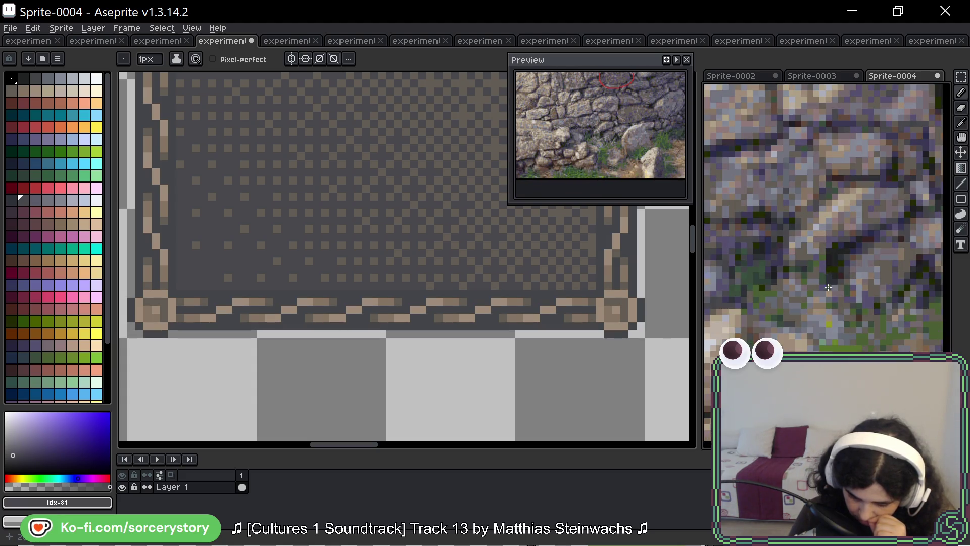
scroll(828, 291, "up", 2)
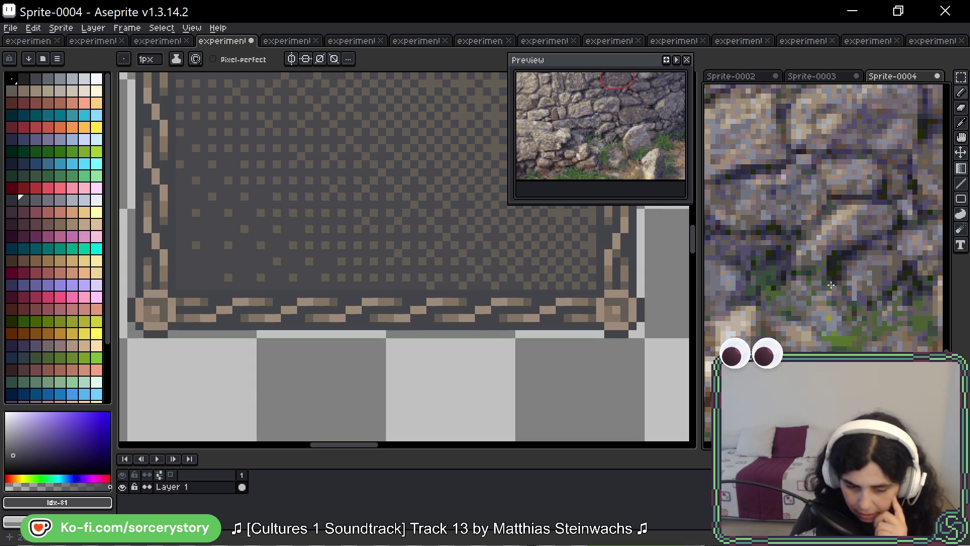
left_click(43, 59)
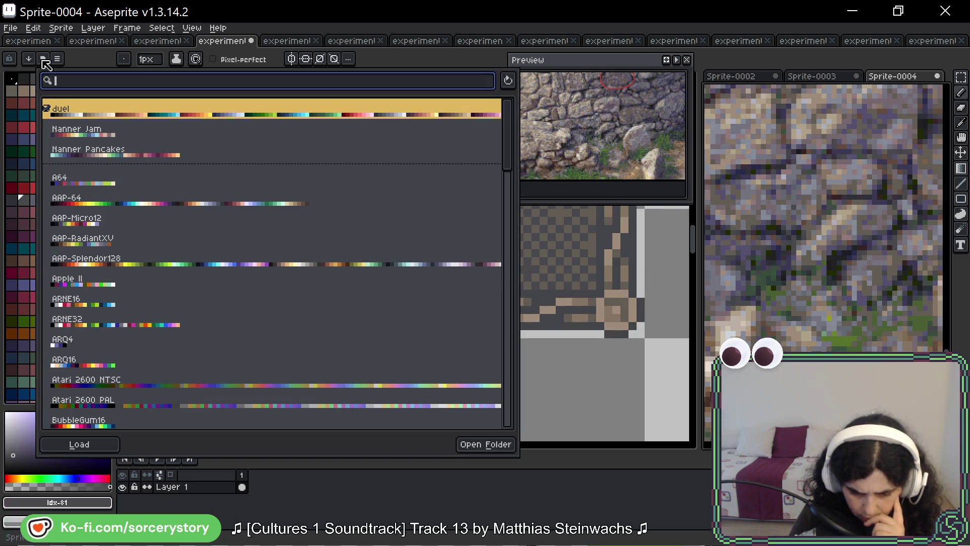
left_click(44, 60)
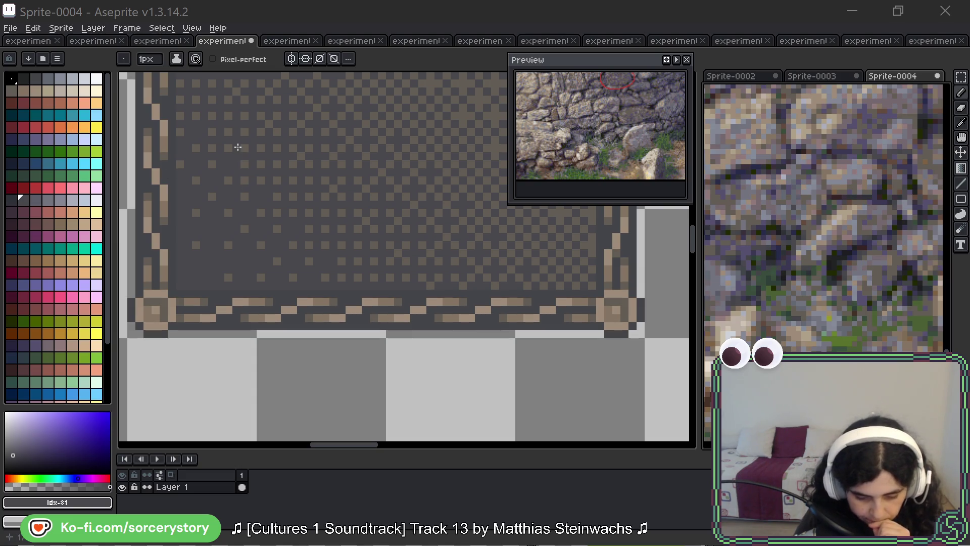
Step: Pan across the dithered panel, then focus Sprite-0004 and pan to another part of the wall
scroll(185, 180, "up", 3)
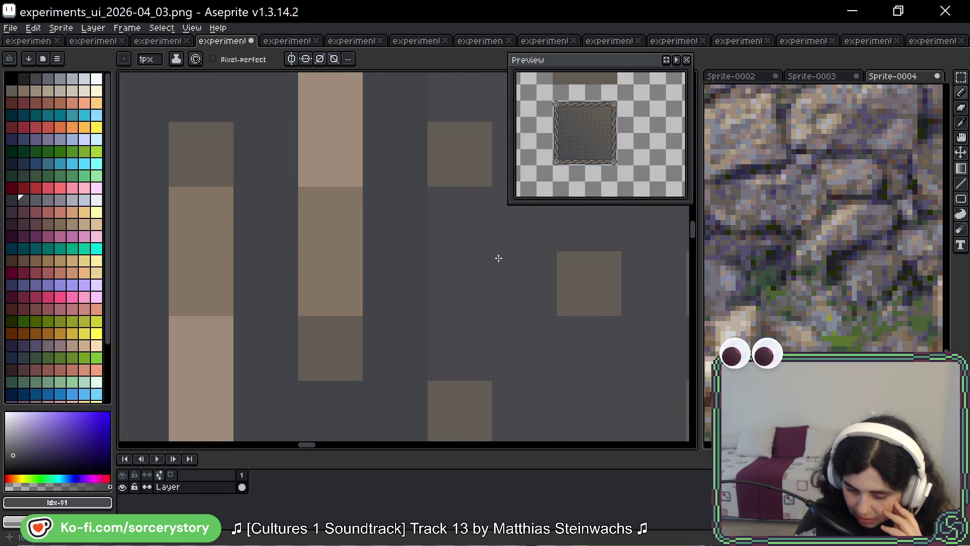
left_click_drag(393, 241, 208, 207)
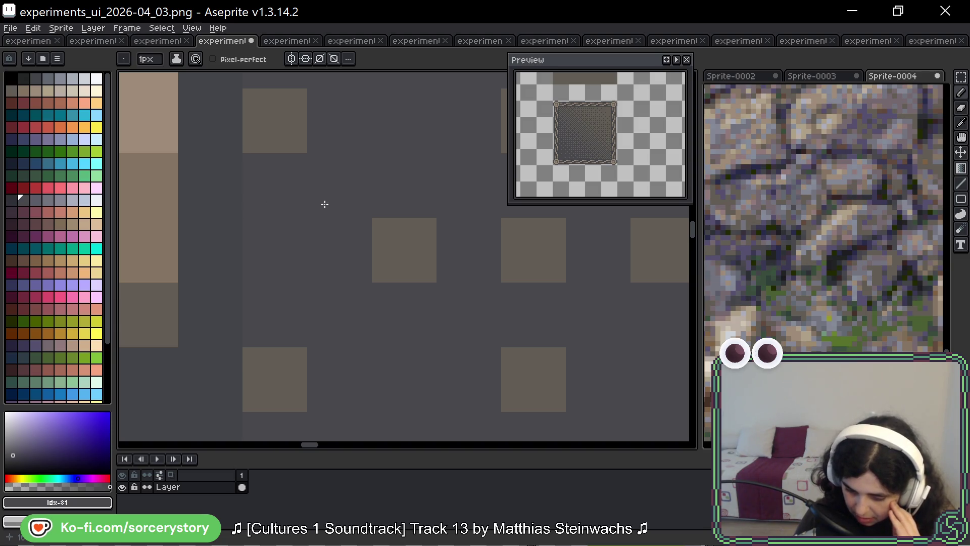
scroll(325, 204, "down", 8)
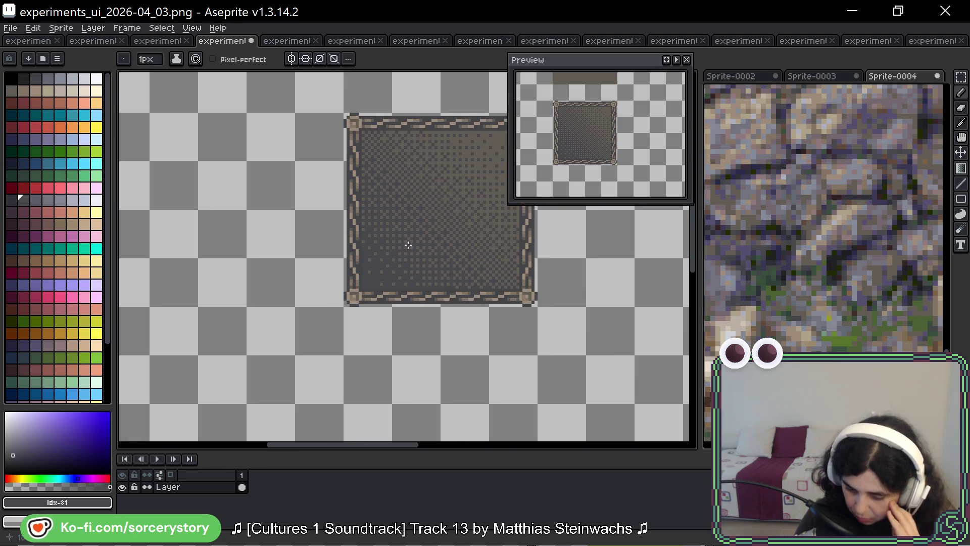
scroll(408, 245, "down", 3)
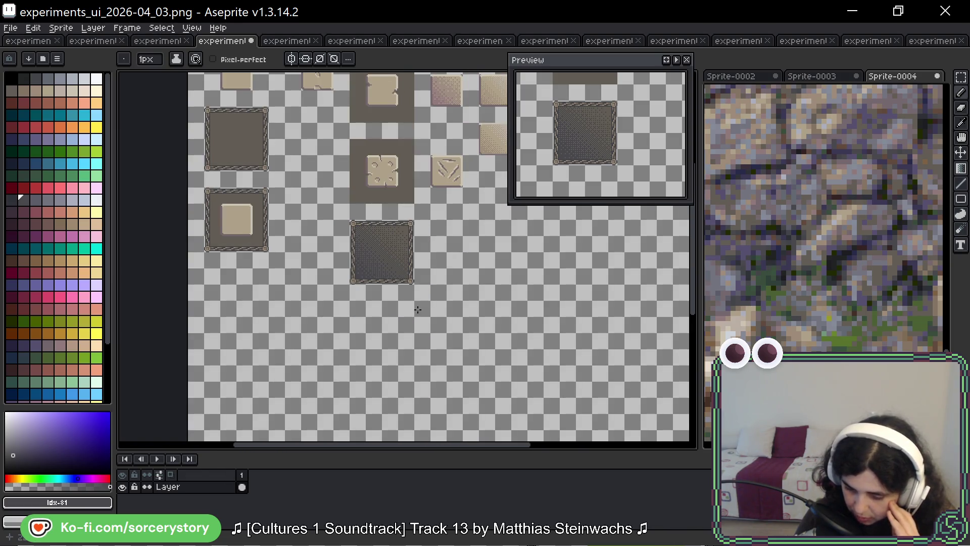
scroll(417, 309, "left", 2)
scroll(382, 289, "down", 1)
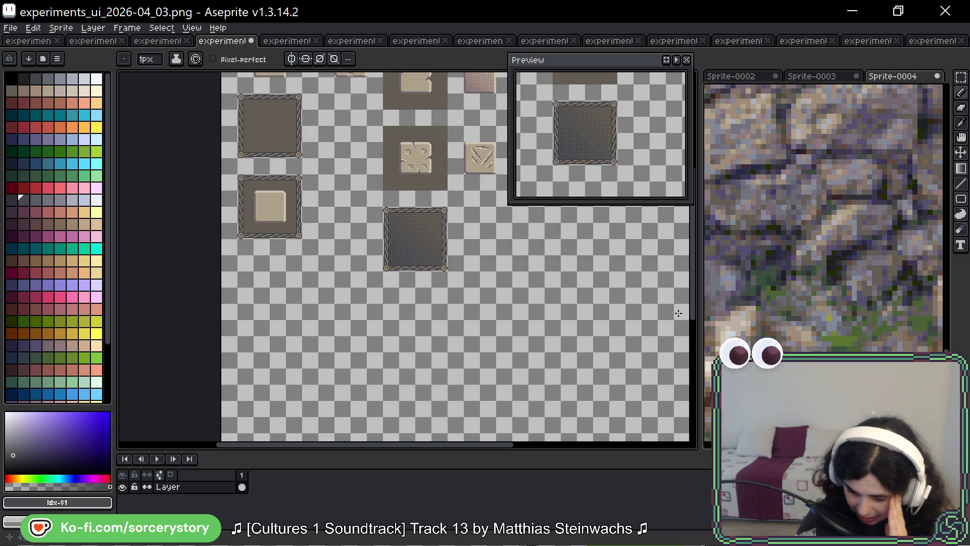
left_click(877, 236)
left_click_drag(876, 236, 811, 272)
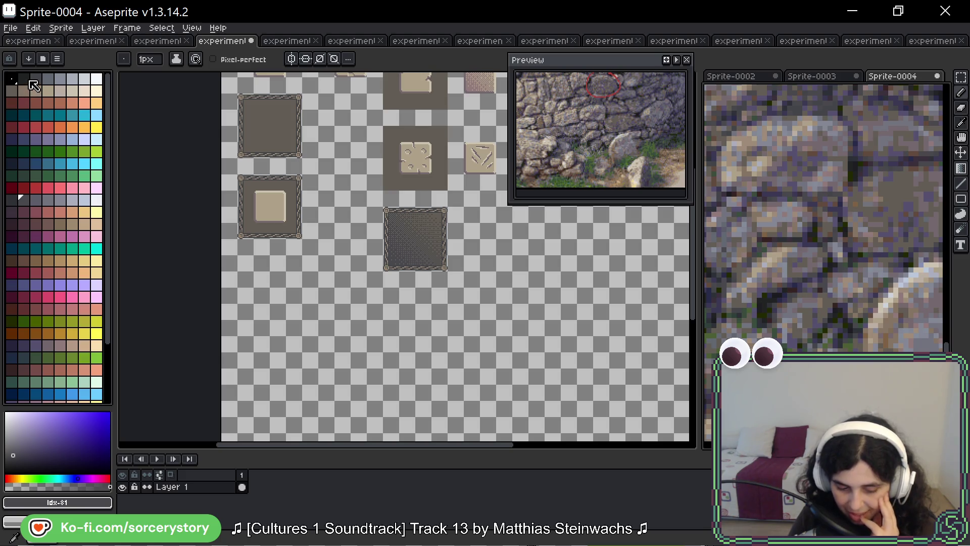
Step: Zoom into the dark panel tile and recolour one pixel to the lighter neighbouring shade
scroll(389, 267, "up", 8)
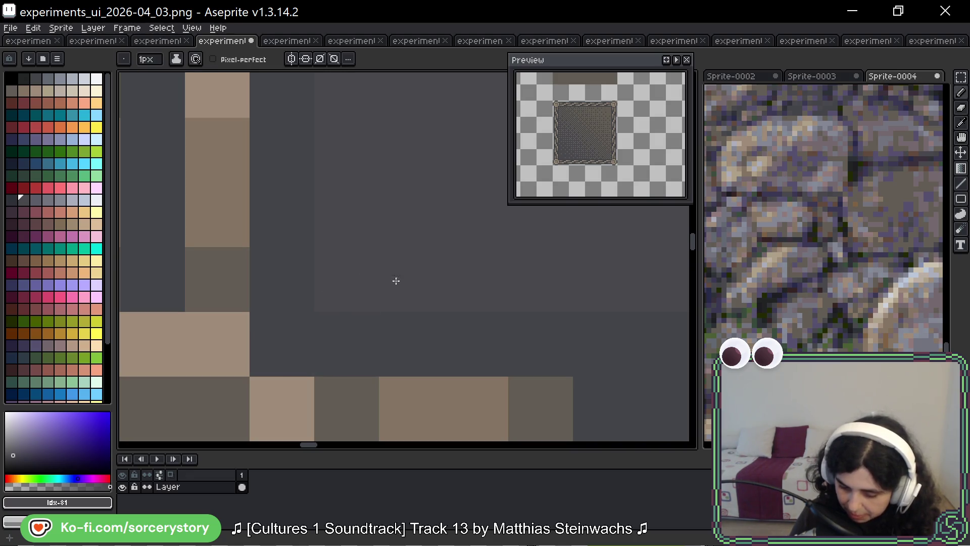
scroll(404, 280, "down", 5)
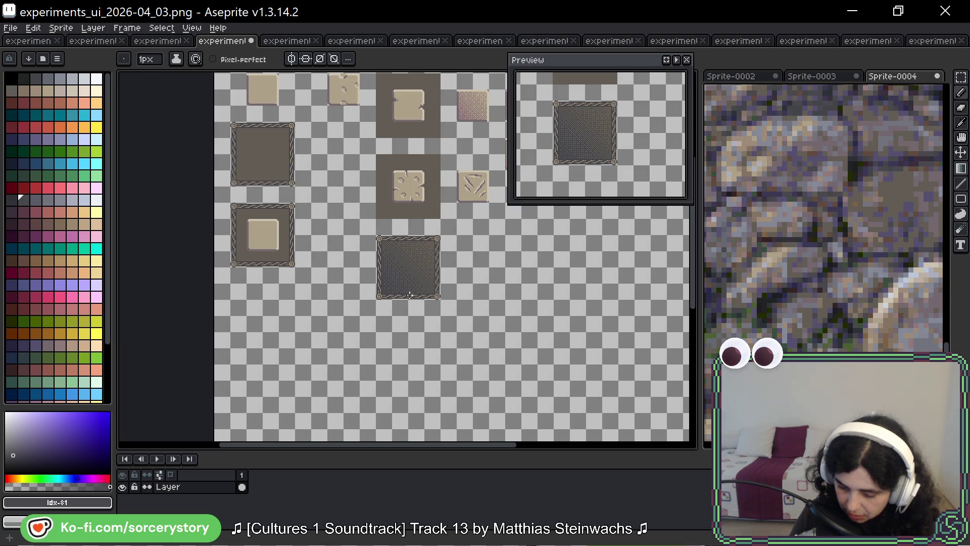
scroll(409, 294, "up", 2)
scroll(399, 287, "up", 5)
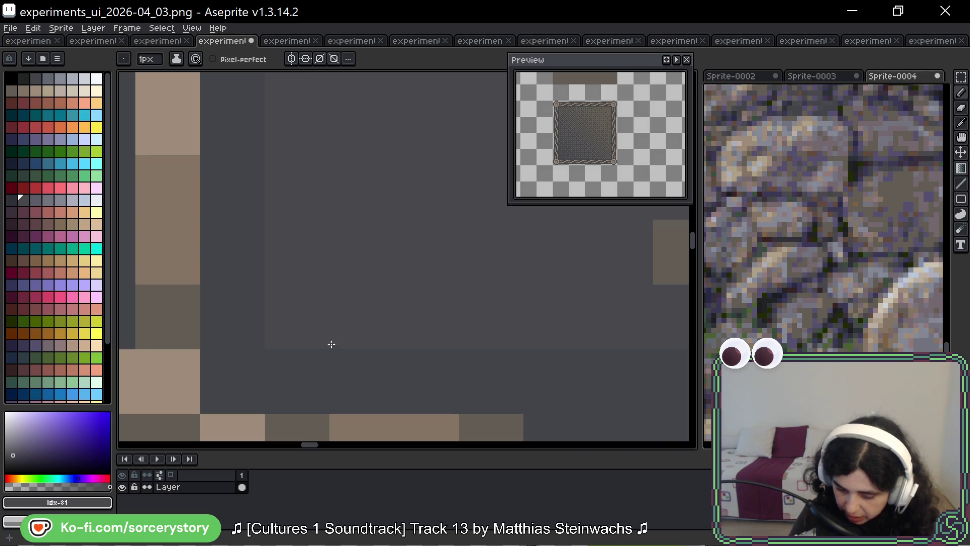
left_click(305, 349)
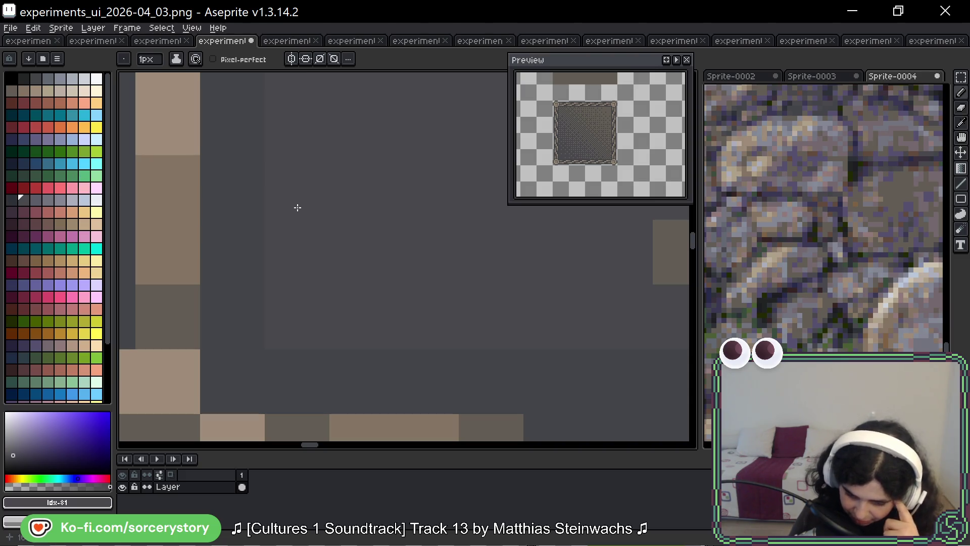
scroll(296, 207, "down", 4)
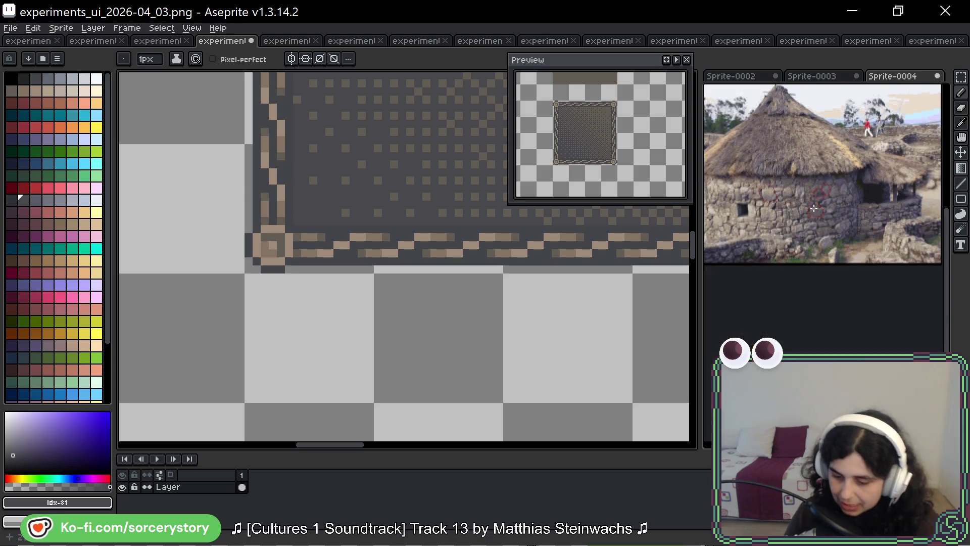
Step: Undo the red circle marks and purple tint on the Sprite-0004 reference
left_click(812, 200)
key("v")
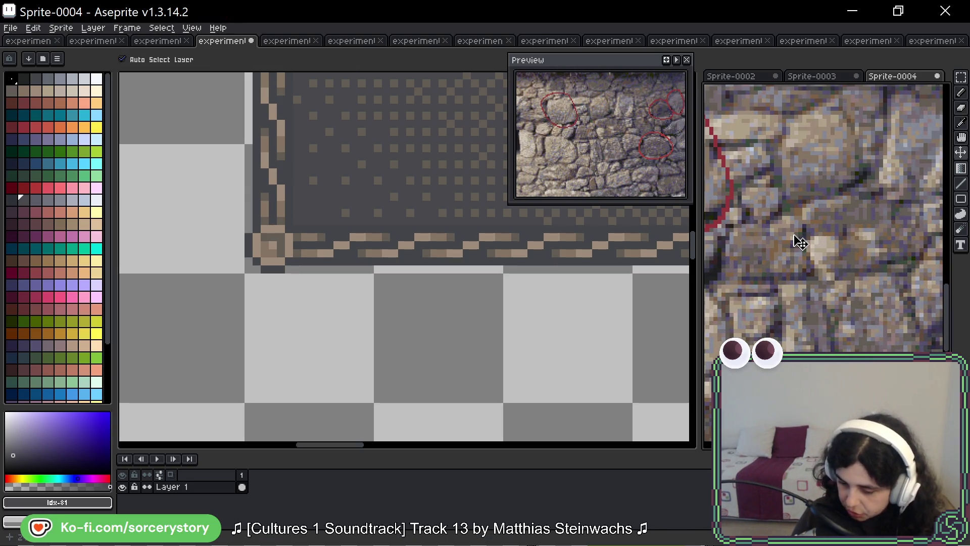
key("ctrl+z")
key("b")
Step: Zoom and pan around the stone wall, including its top, to study the stones closely
scroll(797, 261, "down", 2)
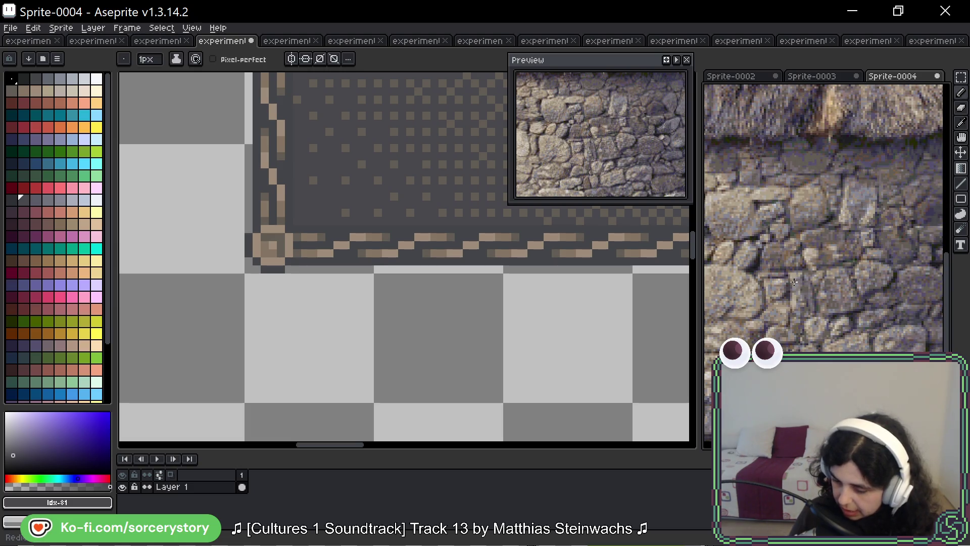
scroll(795, 281, "up", 5)
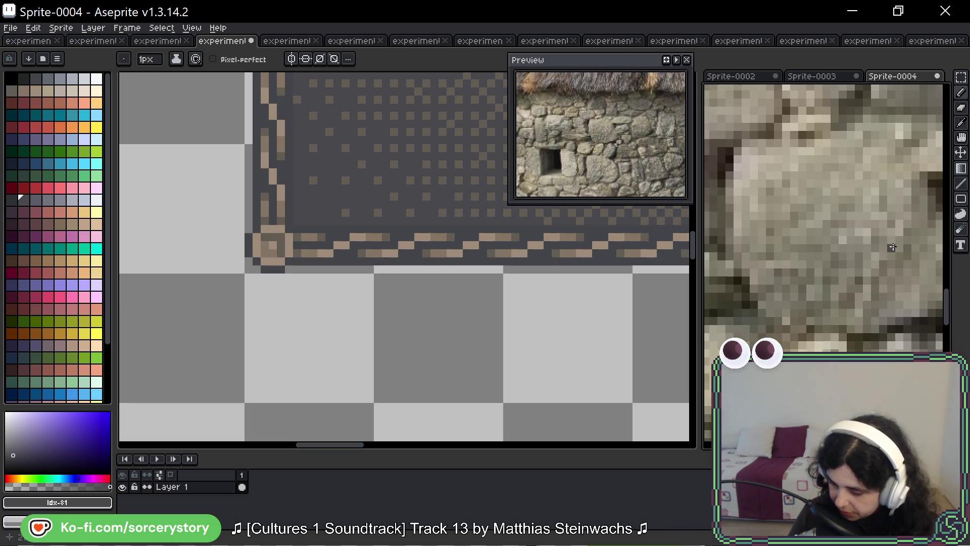
scroll(767, 125, "down", 3)
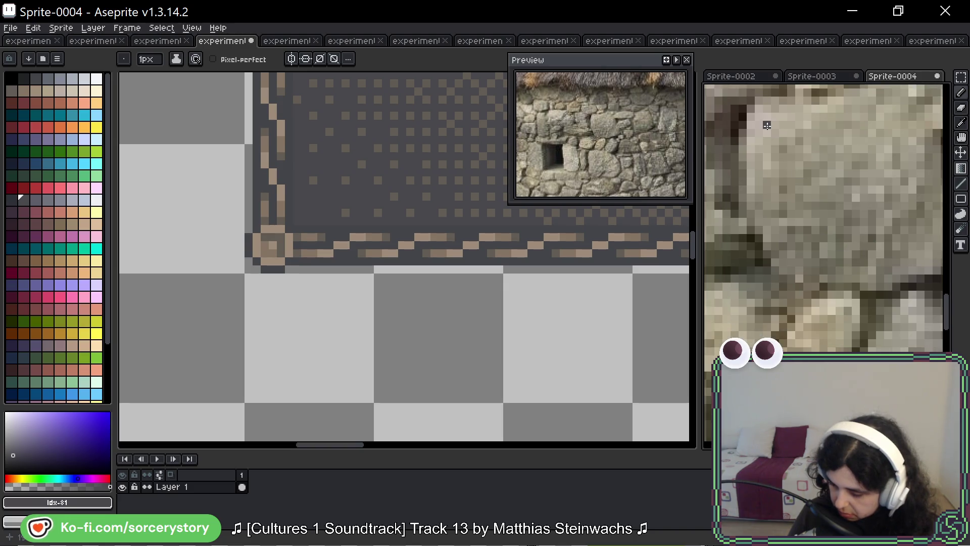
scroll(913, 251, "right", 2)
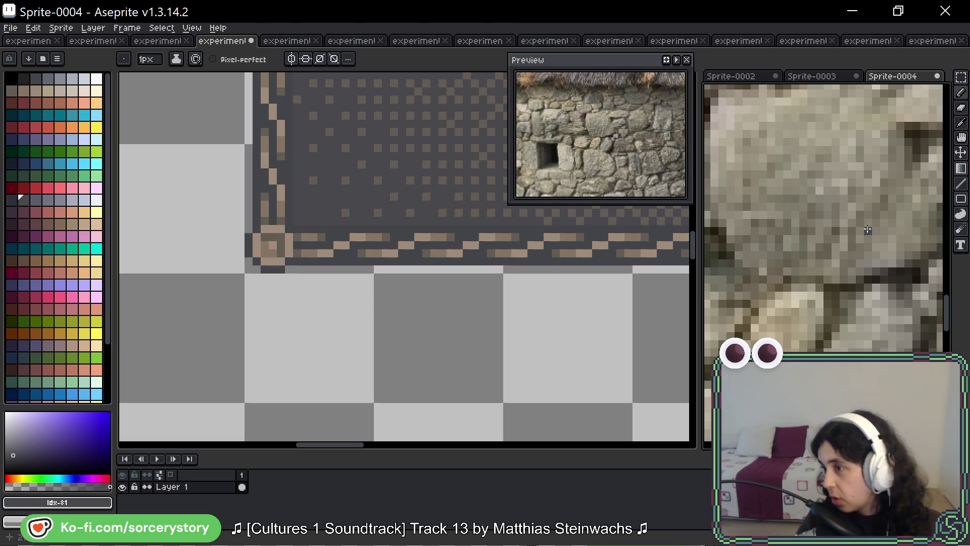
scroll(874, 235, "down", 5)
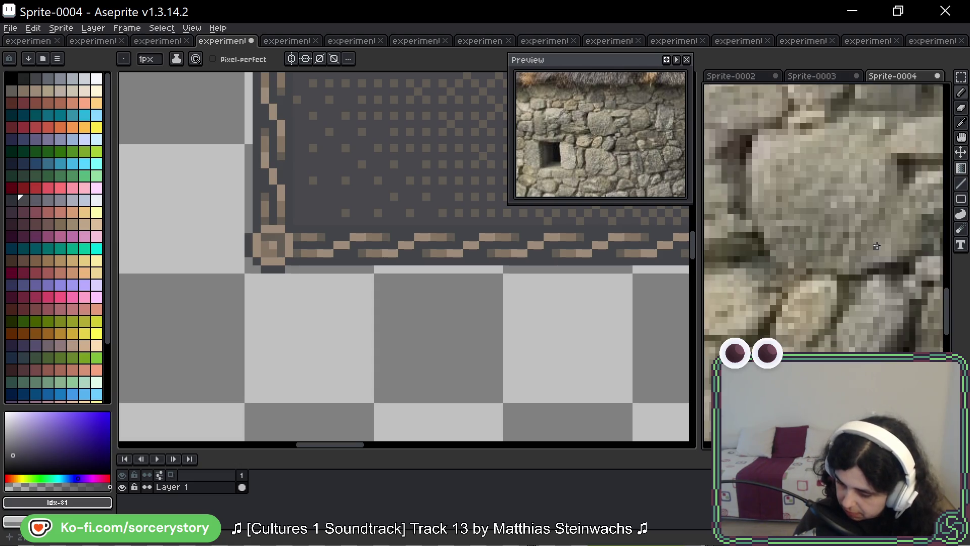
scroll(877, 245, "up", 2)
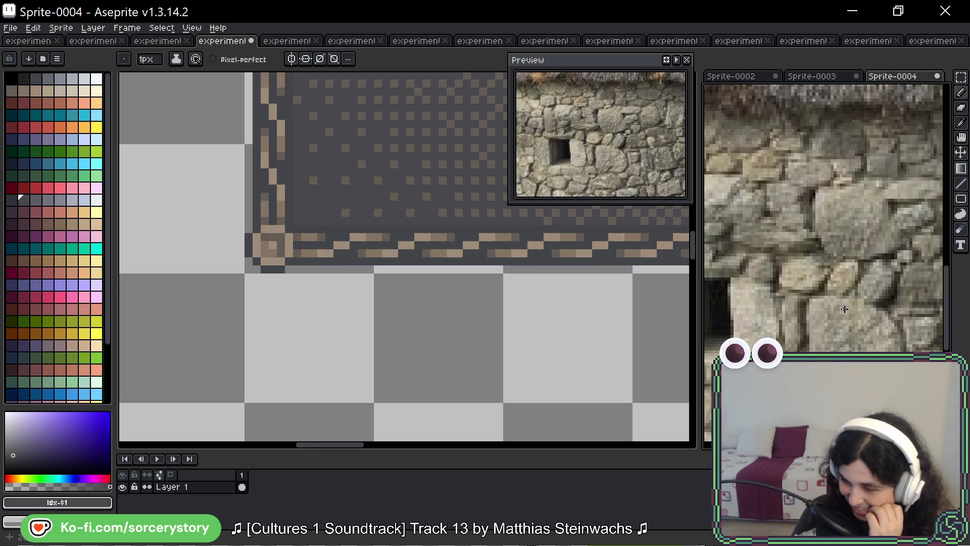
left_click_drag(791, 300, 784, 254)
left_click_drag(848, 189, 840, 256)
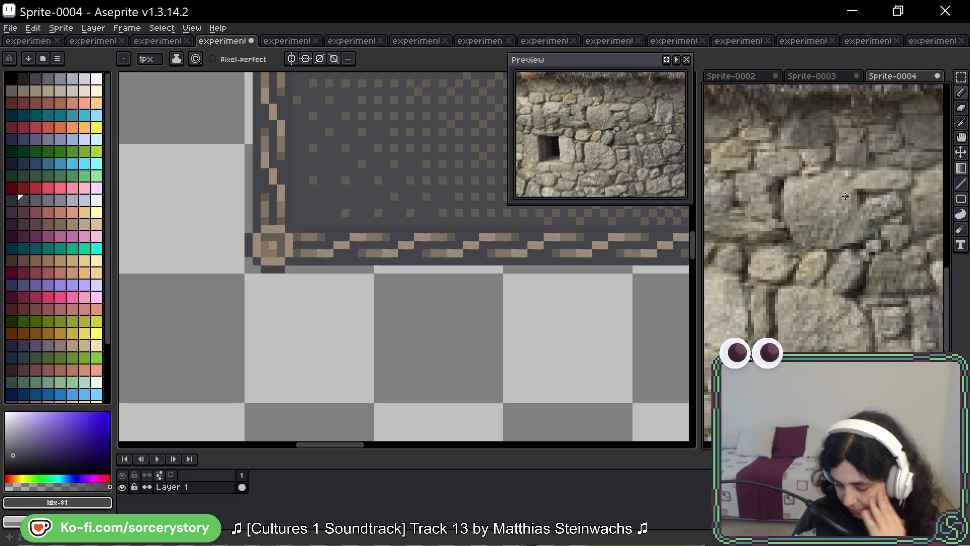
scroll(846, 196, "down", 1)
scroll(844, 186, "up", 2)
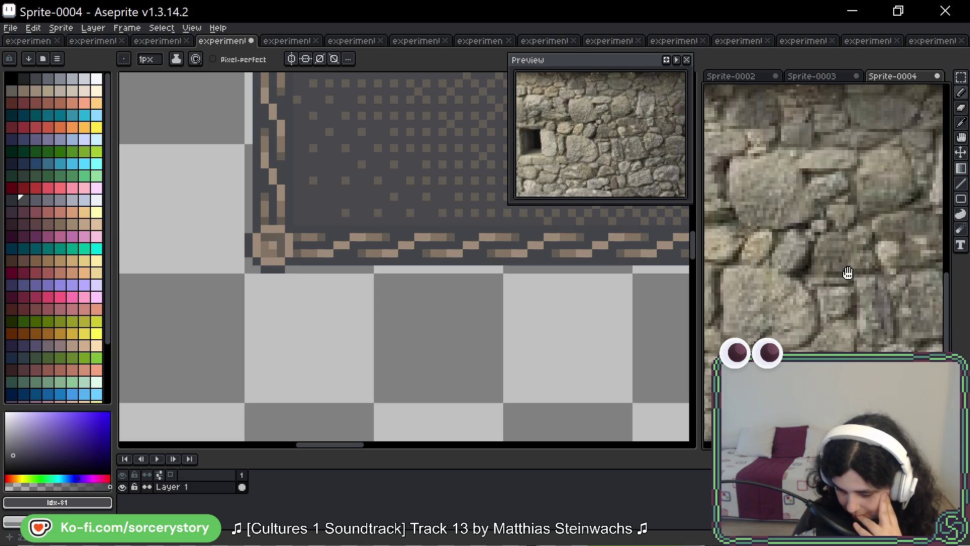
scroll(845, 221, "down", 2)
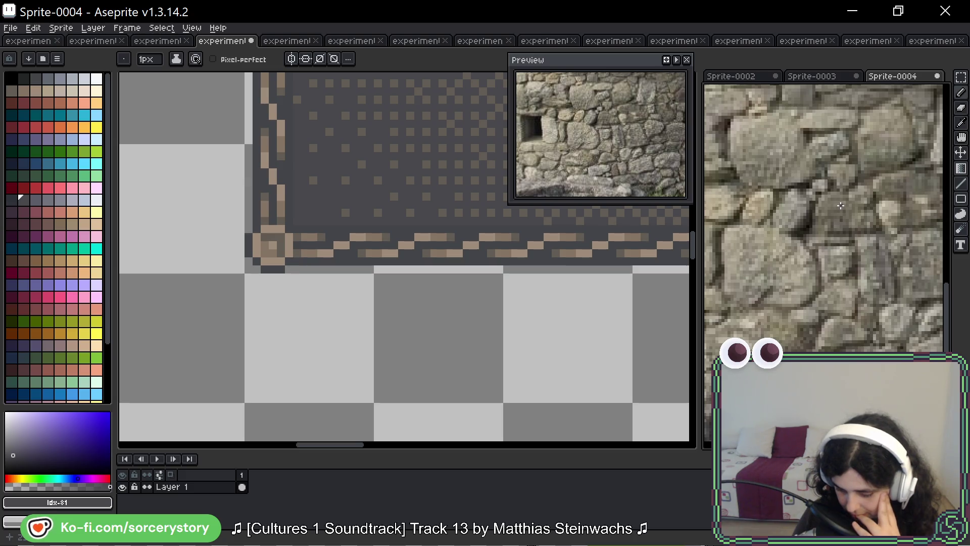
scroll(831, 203, "up", 2)
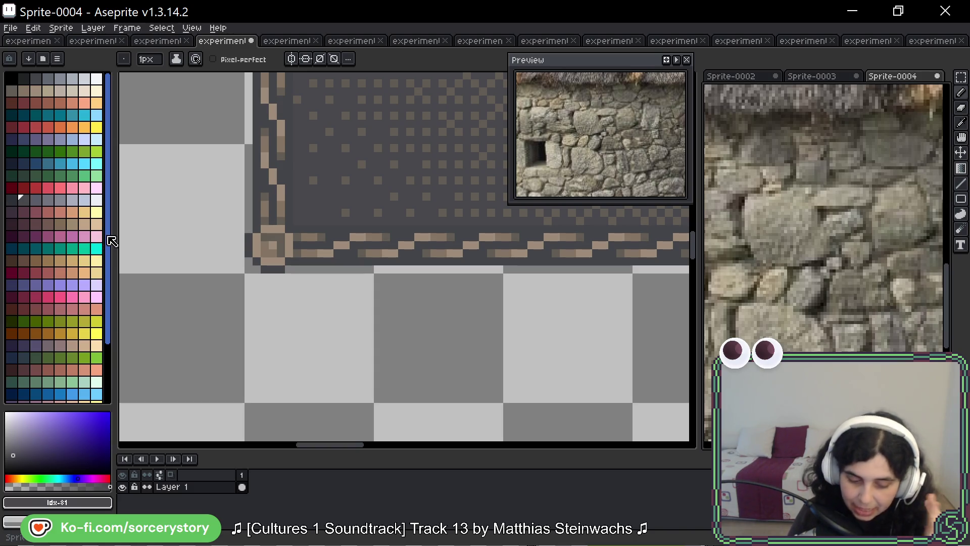
left_click_drag(112, 242, 113, 326)
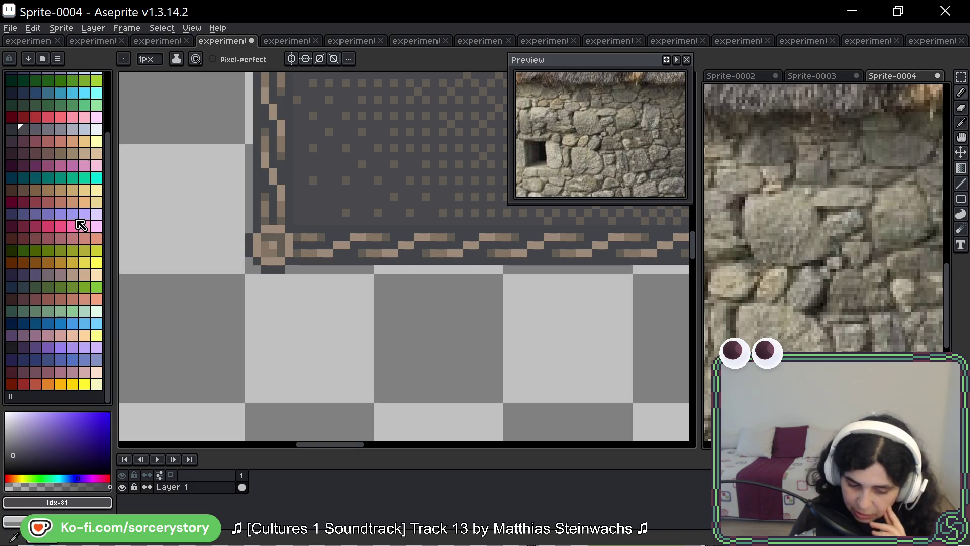
scroll(81, 227, "up", 3)
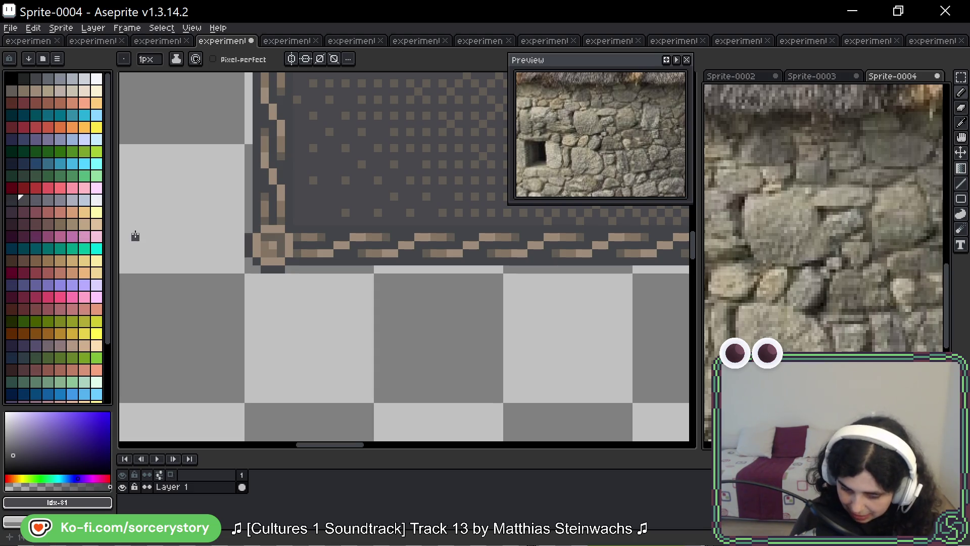
left_click_drag(108, 221, 108, 278)
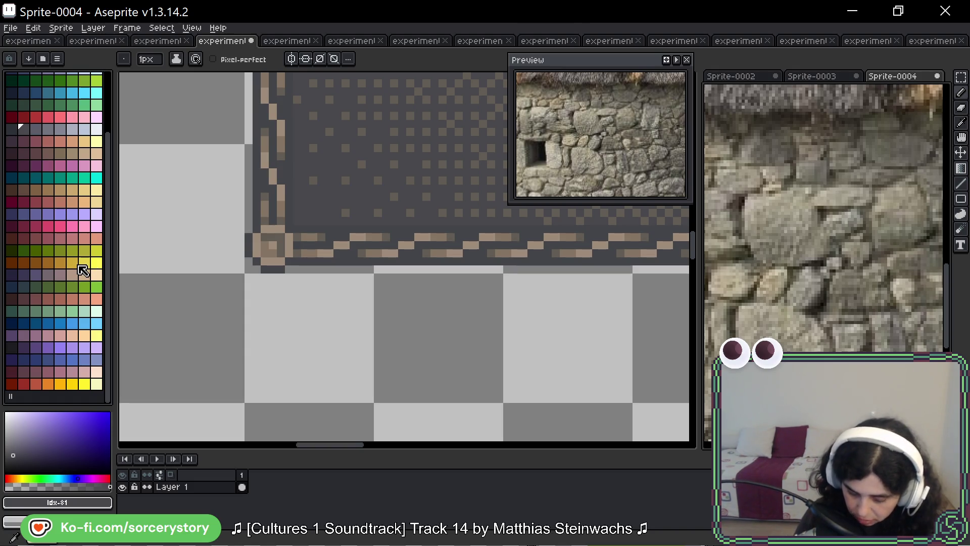
scroll(67, 282, "up", 2)
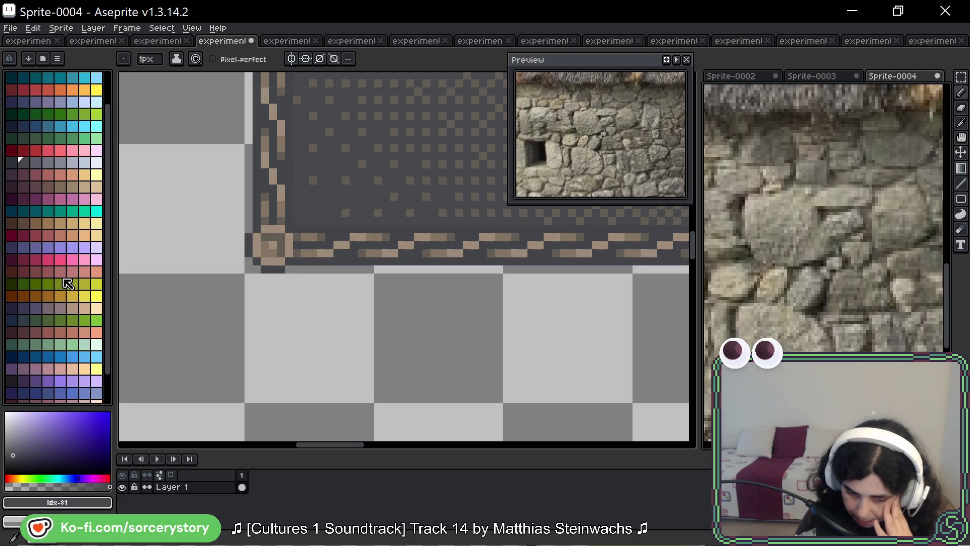
scroll(67, 282, "up", 2)
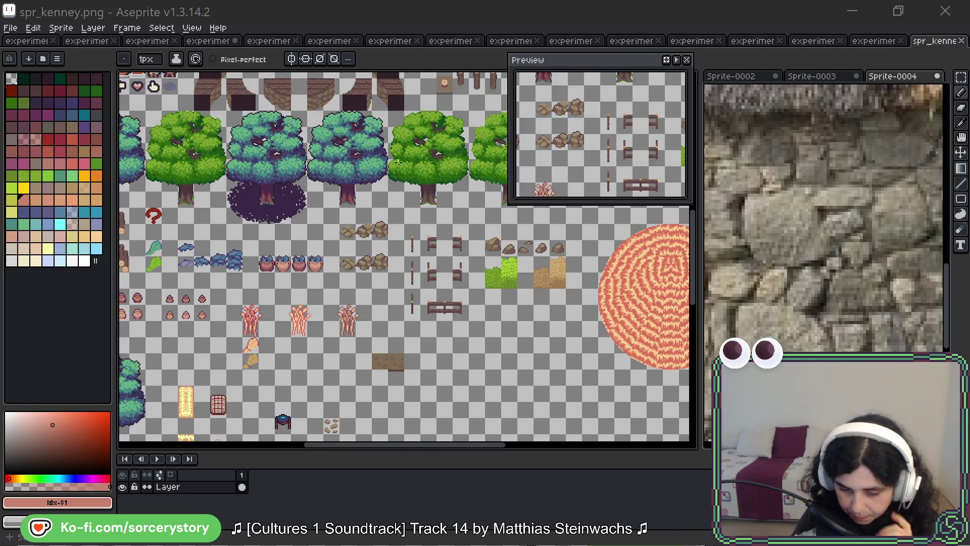
mouse_move(398, 162)
left_mouse_down()
mouse_move(428, 267)
mouse_move(419, 354)
mouse_move(324, 193)
mouse_move(314, 107)
left_mouse_up()
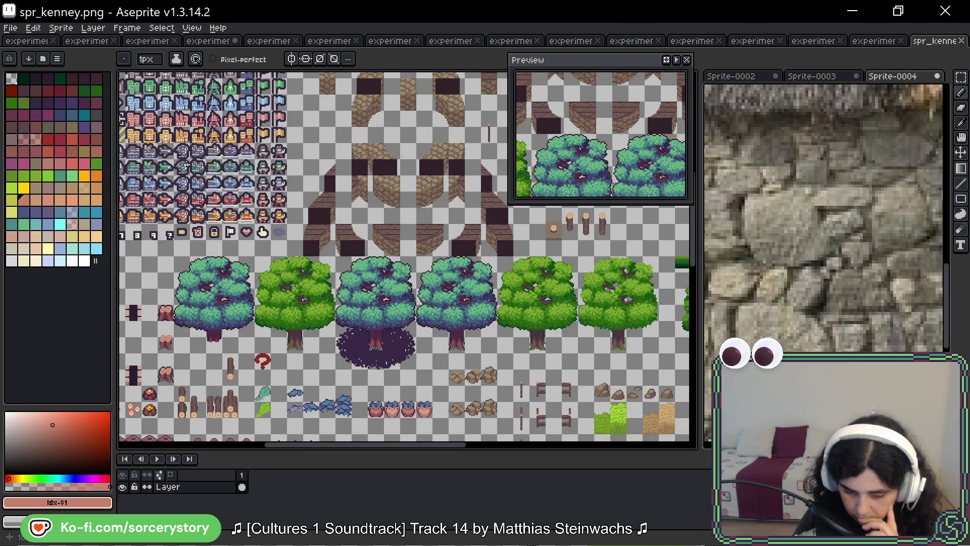
Step: Load a preset palette and select the colours used by the Kenney sprite sheet
left_click(42, 59)
double_click(96, 112)
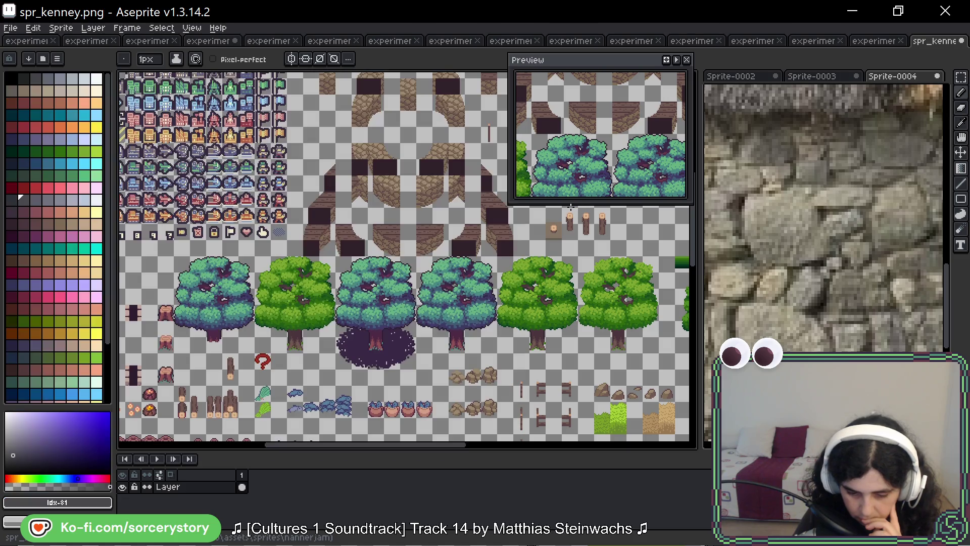
left_click(58, 59)
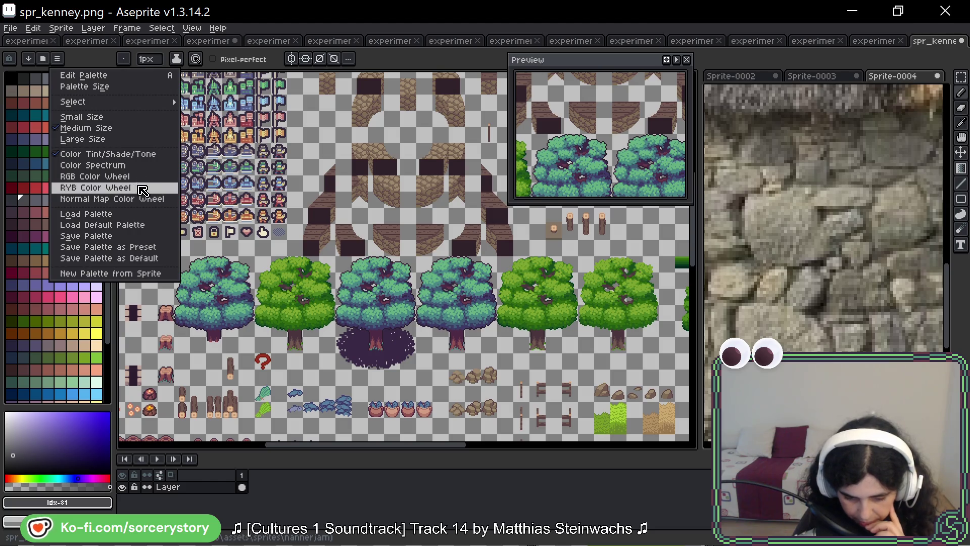
mouse_move(150, 109)
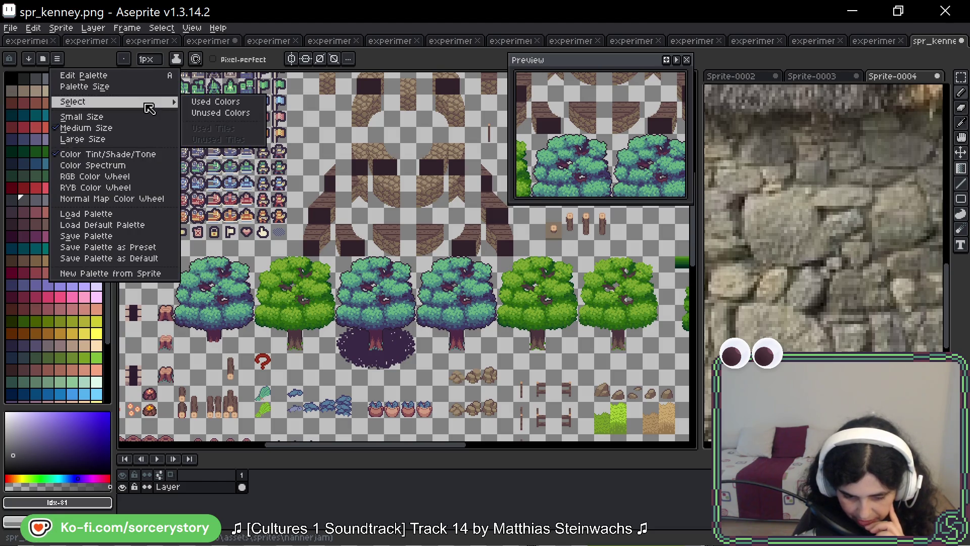
left_click(237, 102)
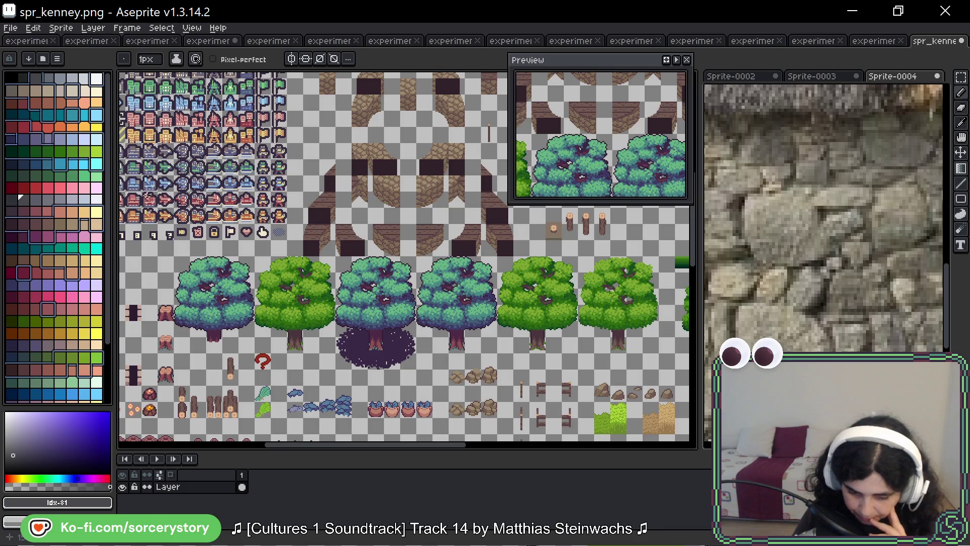
Step: Scroll through the marked palette colours and zoom out to view the whole spr_kenney.png sheet
scroll(114, 167, "down", 3)
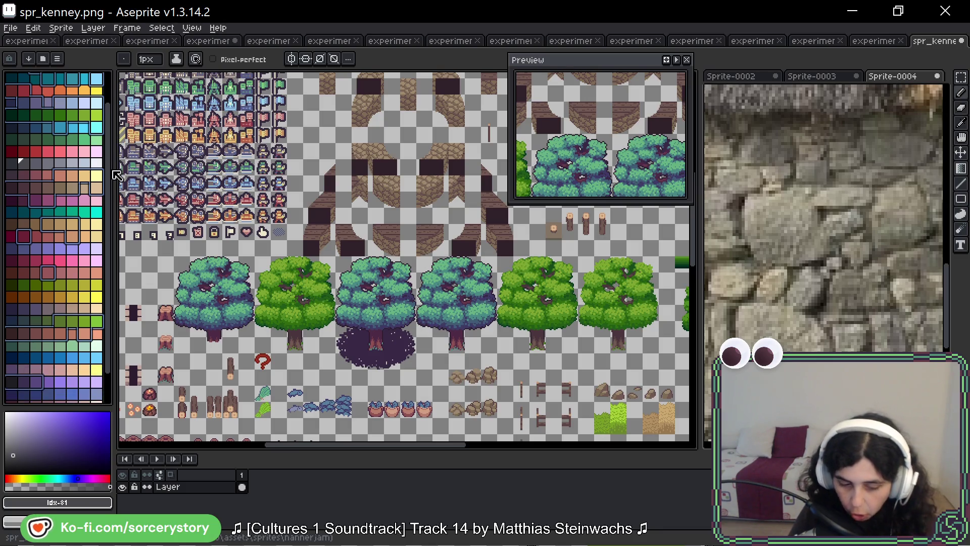
scroll(116, 202, "down", 3)
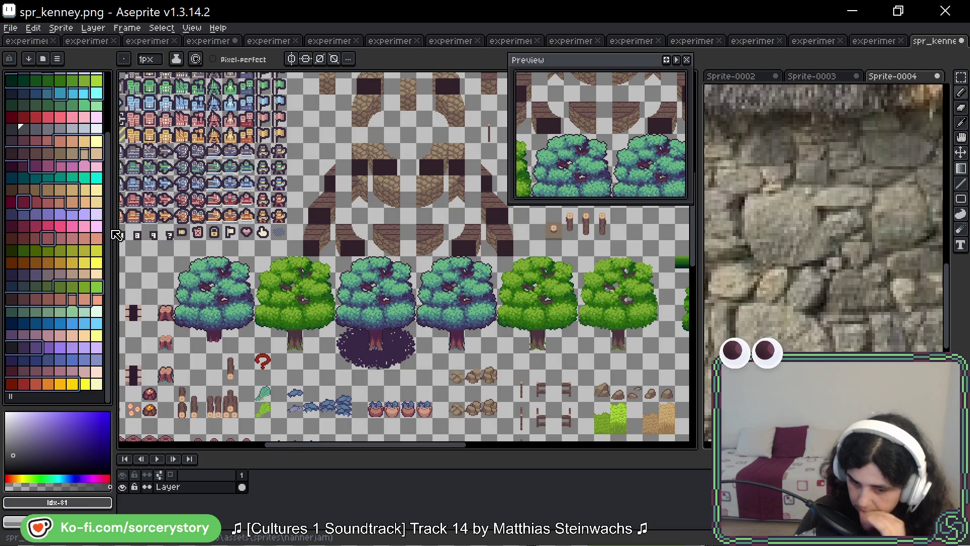
mouse_move(115, 226)
left_mouse_down()
mouse_move(116, 129)
mouse_move(113, 233)
left_mouse_up()
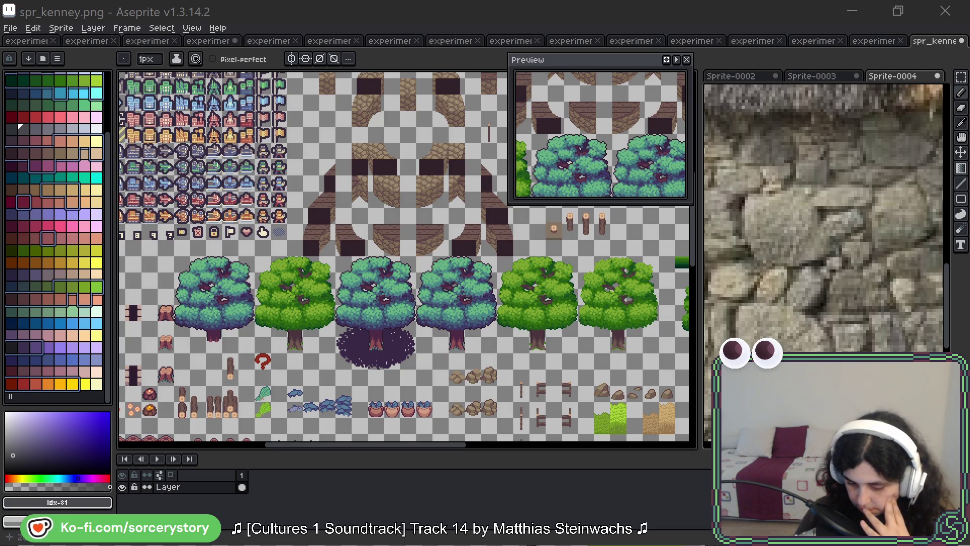
left_click_drag(114, 274, 112, 196)
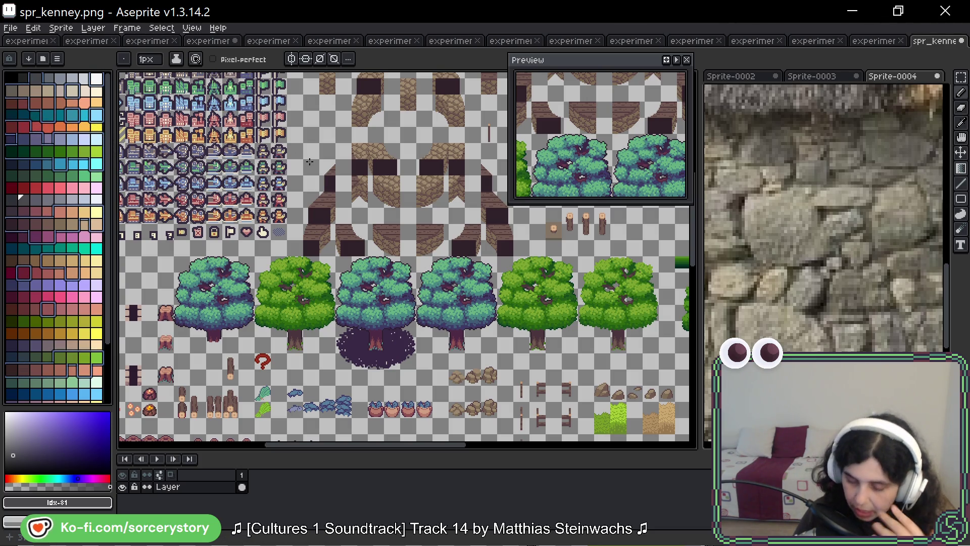
scroll(432, 184, "down", 3)
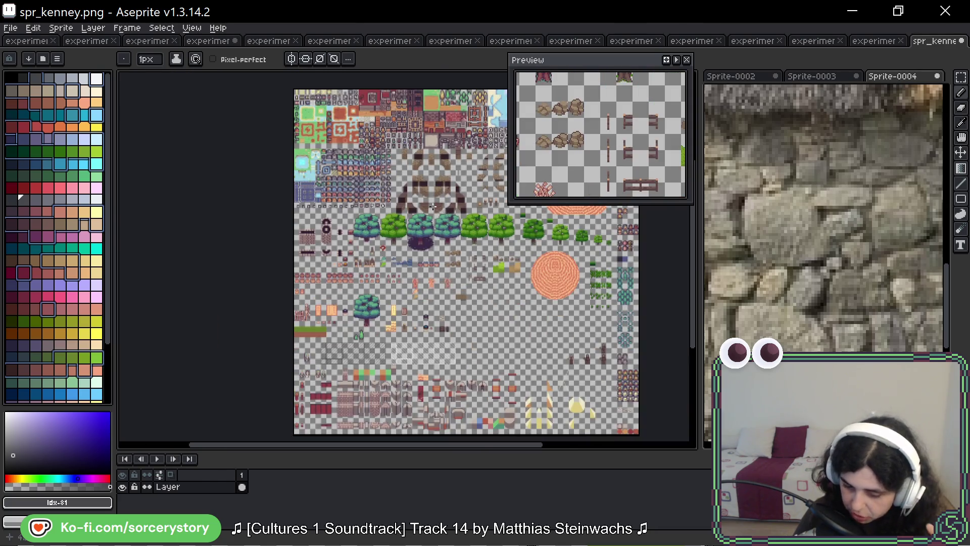
Step: Zoom in on the tileset's trees, then select the palette's Used Colors and delete them
mouse_move(467, 186)
left_mouse_down()
mouse_move(461, 213)
mouse_move(378, 271)
left_mouse_up()
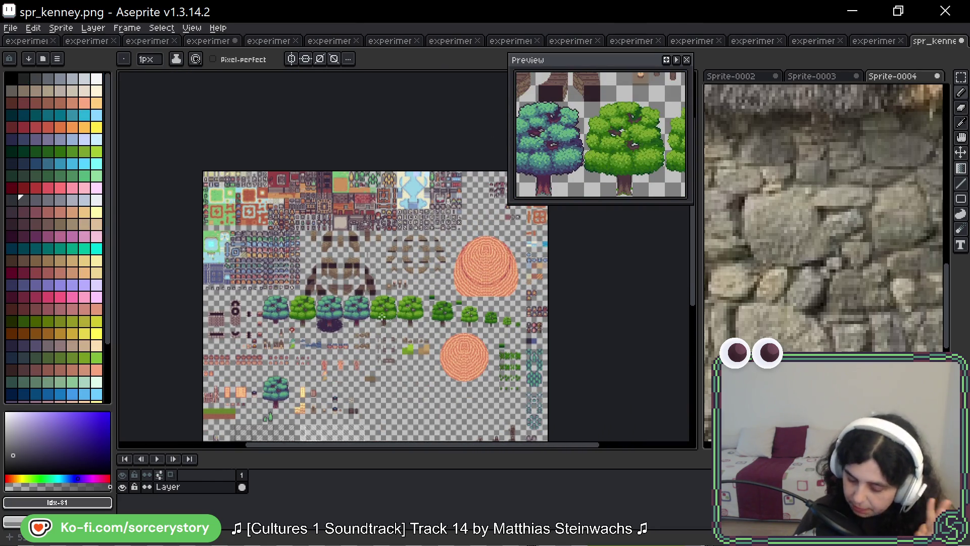
left_click_drag(319, 323, 365, 265)
scroll(365, 265, "up", 3)
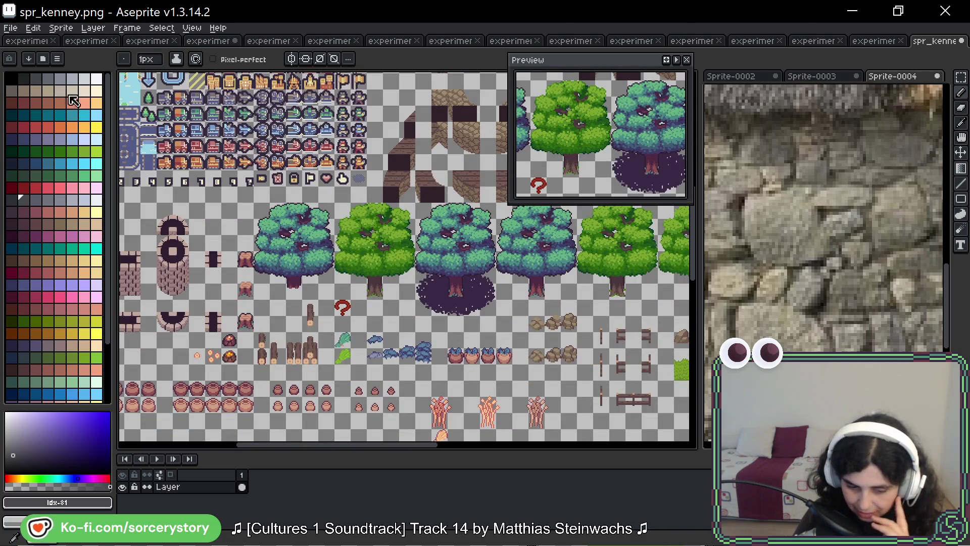
left_click(57, 58)
mouse_move(145, 102)
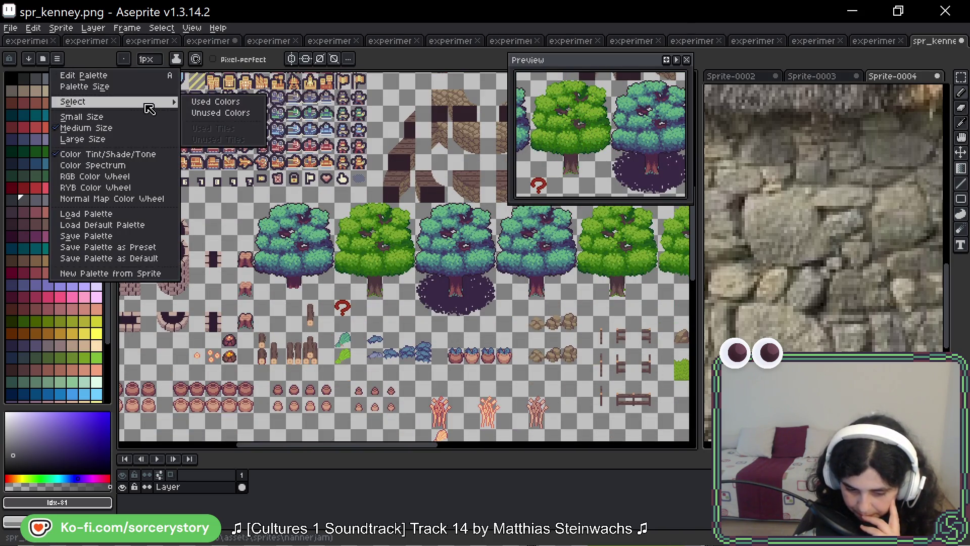
left_click(187, 103)
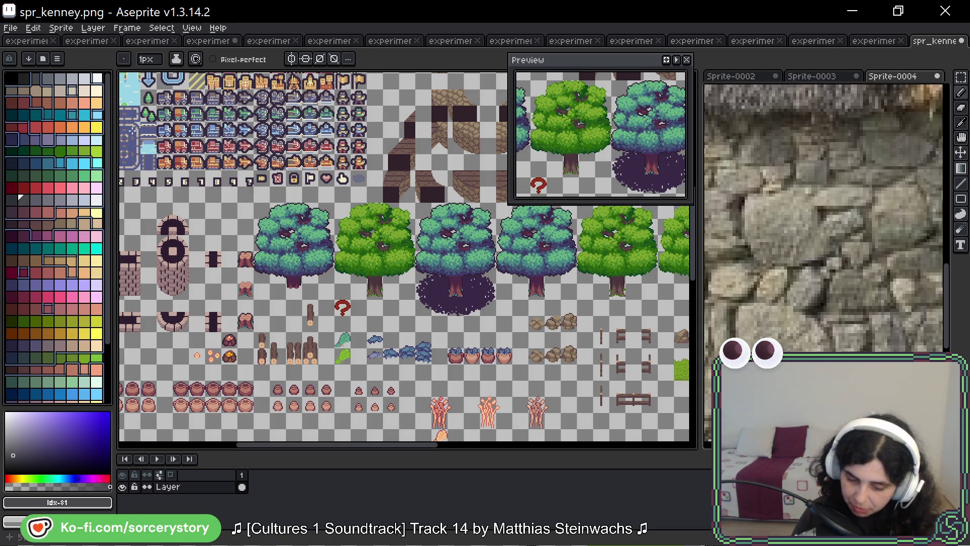
key("Delete")
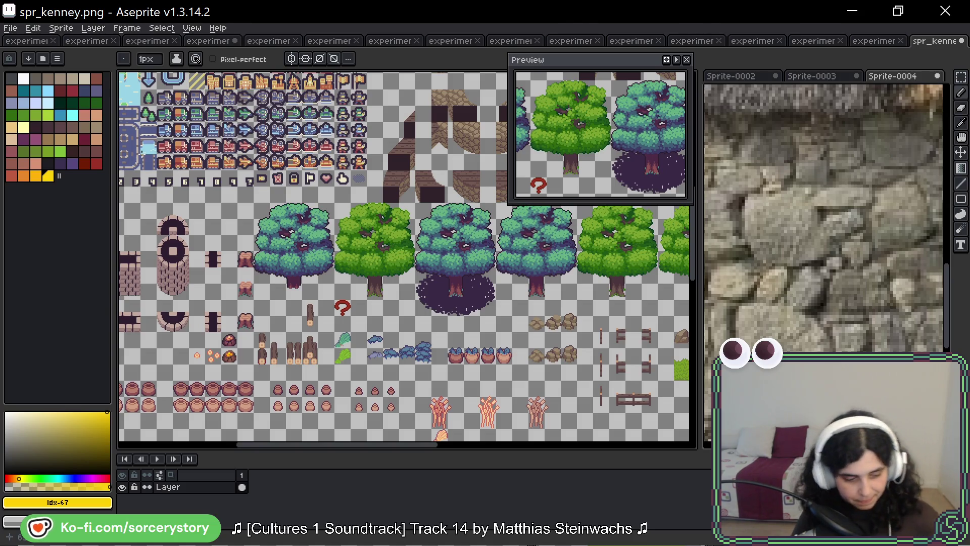
Step: Undo that deletion, reselect Used Colors and delete them again to shorten the palette
key("ctrl+z")
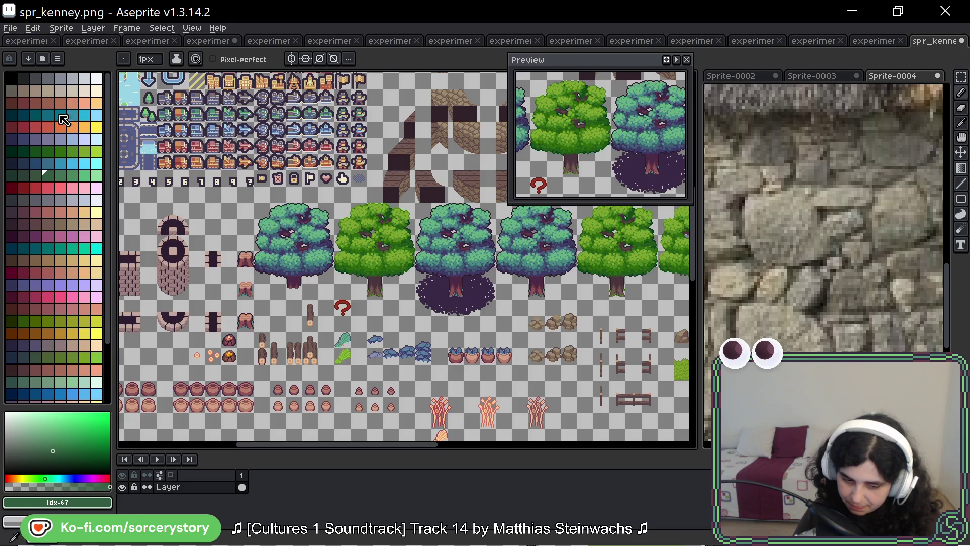
left_click(58, 59)
mouse_move(128, 103)
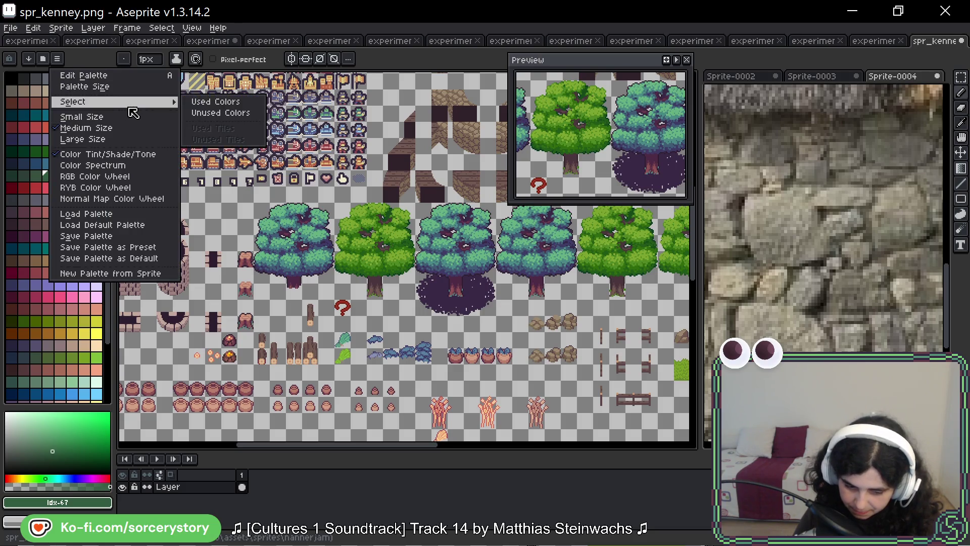
left_click(210, 104)
key("Delete")
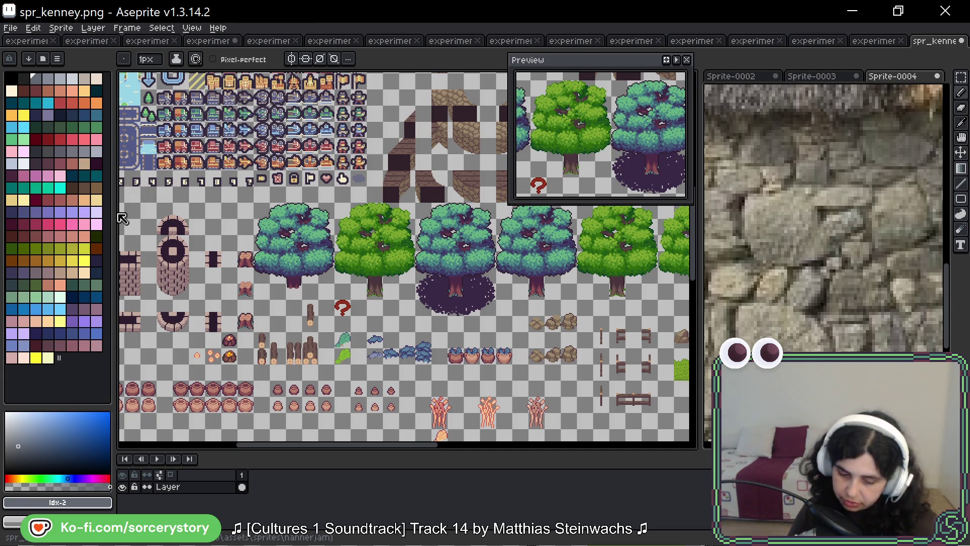
Step: Select the palette's Unused Colors and scroll through the palette to review the marked entries
left_click_drag(196, 184, 210, 182)
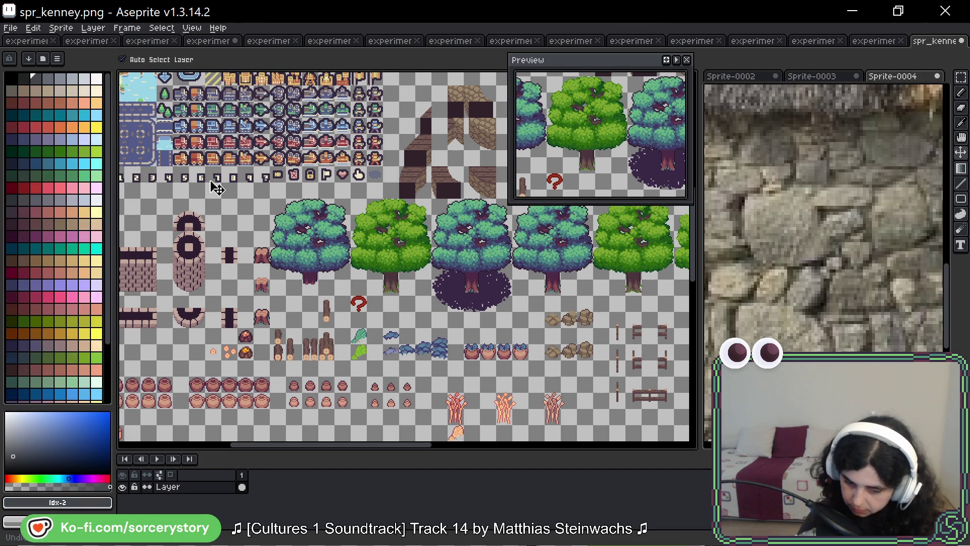
left_click(57, 58)
mouse_move(101, 102)
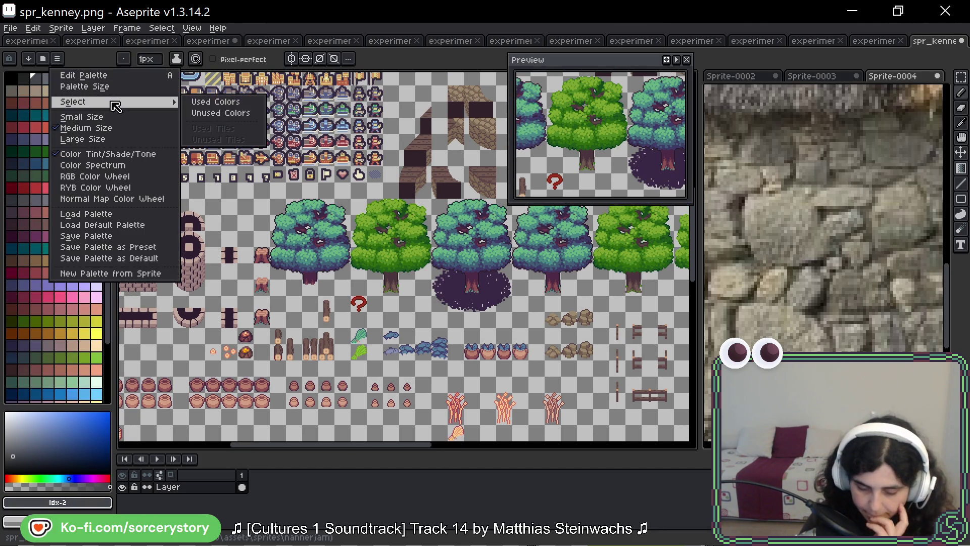
left_click(205, 112)
mouse_move(112, 151)
left_mouse_down()
mouse_move(110, 223)
mouse_move(119, 130)
left_mouse_up()
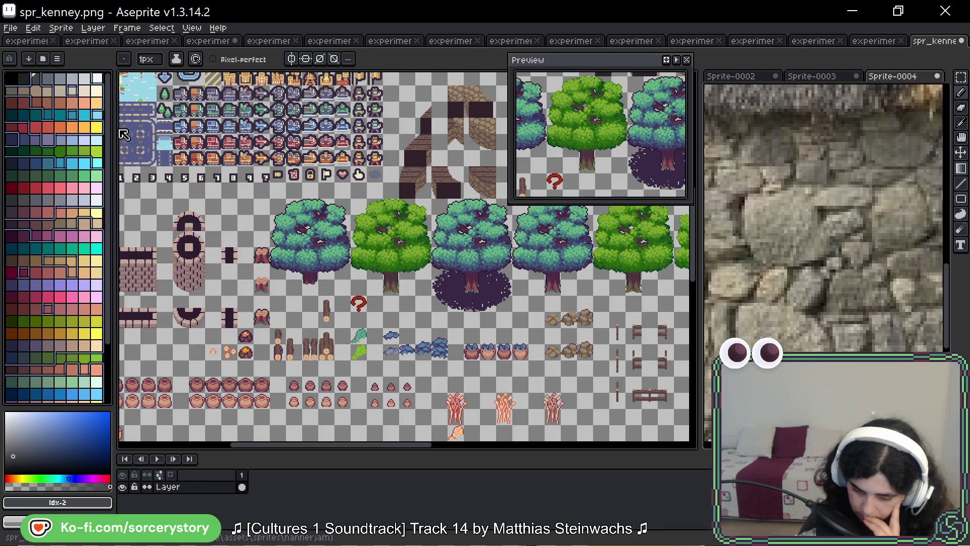
left_click_drag(113, 151, 117, 233)
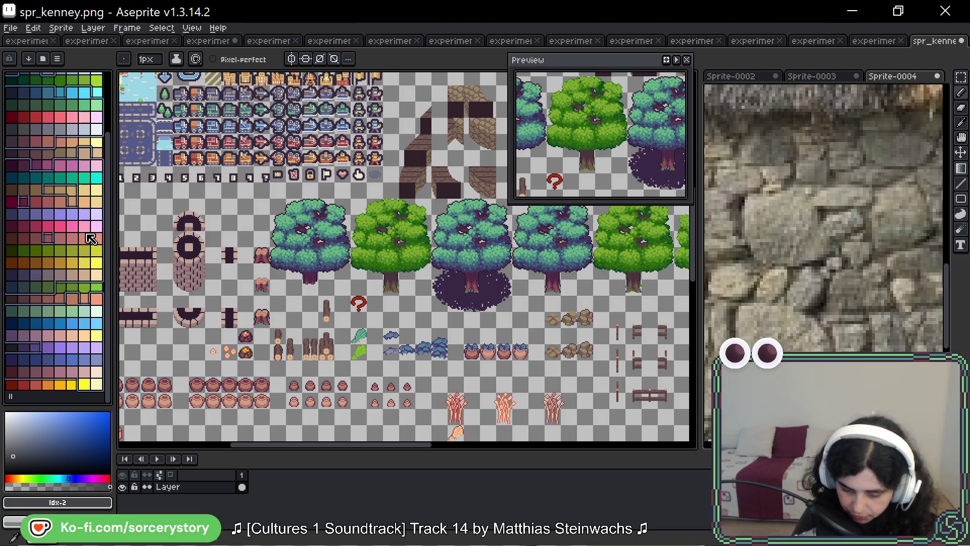
scroll(65, 218, "up", 3)
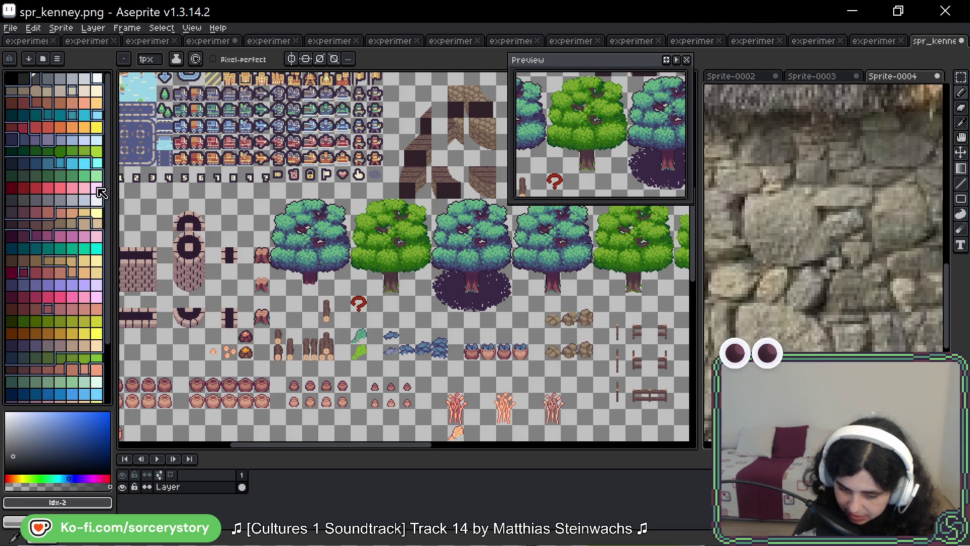
left_click_drag(109, 210, 108, 265)
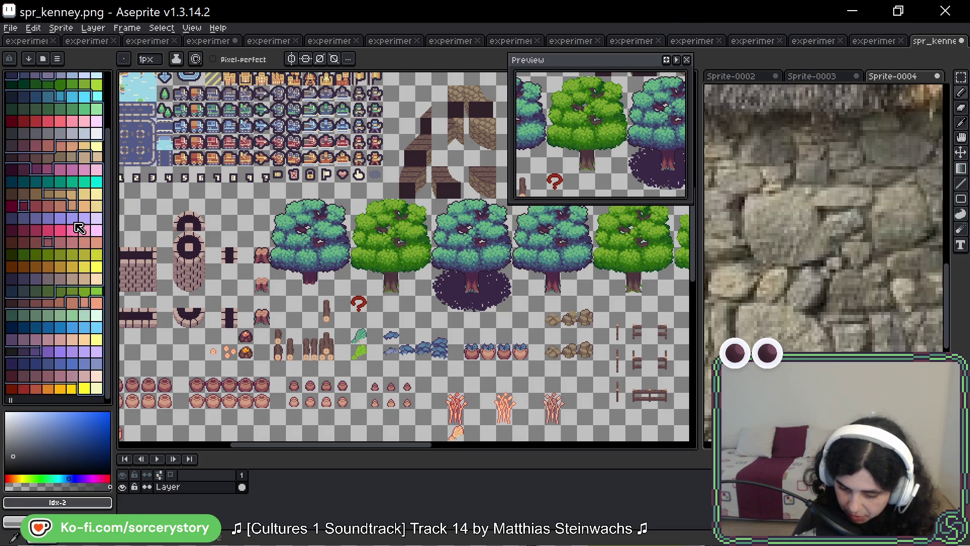
scroll(76, 228, "down", 1)
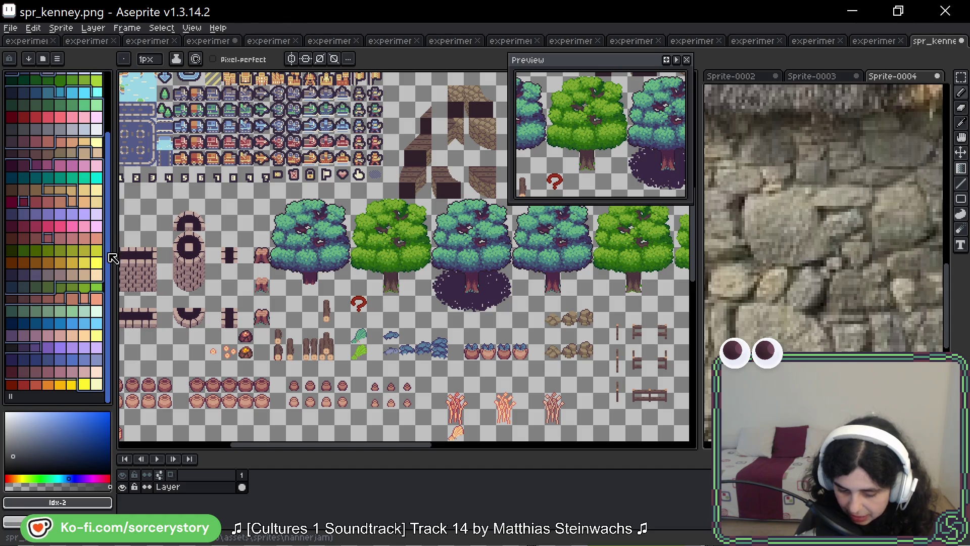
left_click_drag(112, 259, 117, 140)
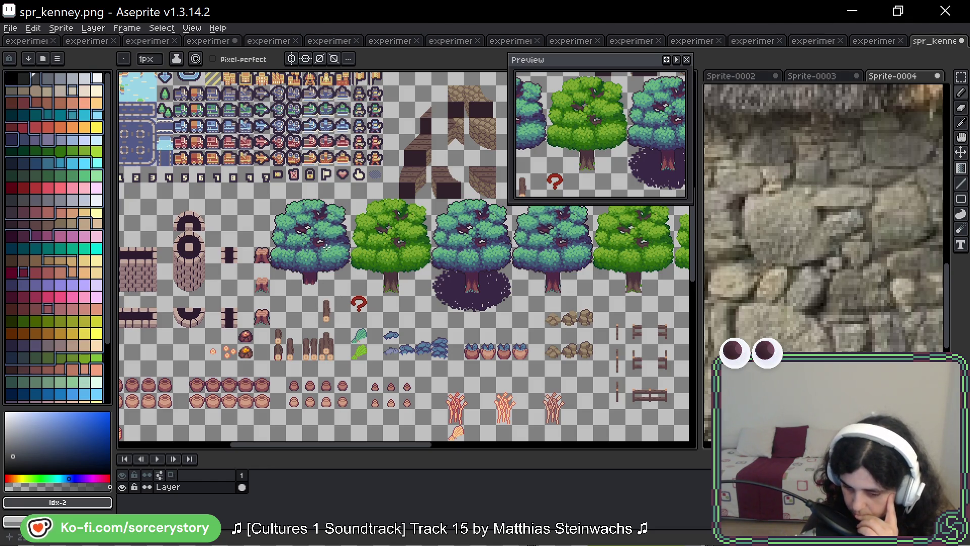
Step: Switch back to experiments_ui_2026-04_03.png showing the dark dithered bordered panel
left_click(213, 43)
scroll(406, 202, "down", 1)
scroll(432, 309, "down", 1)
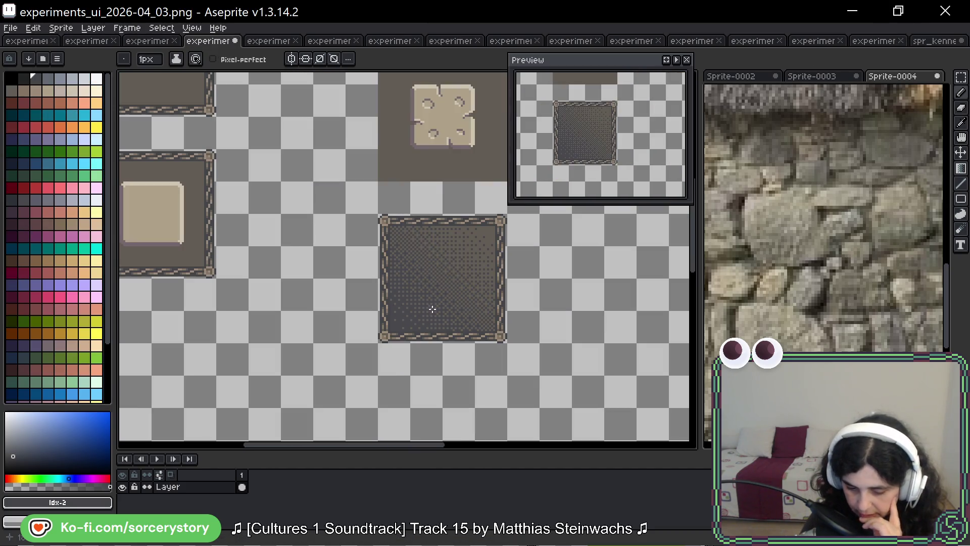